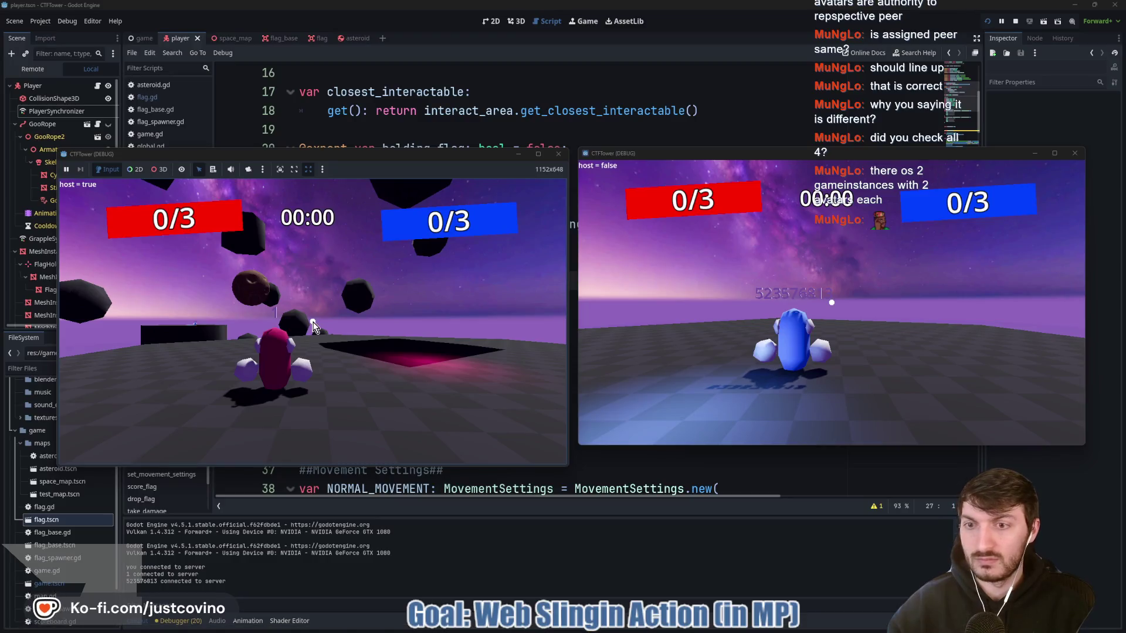
Bring the editor forward, show the Remote scene tree, and open the Debugger panel
click(32, 69)
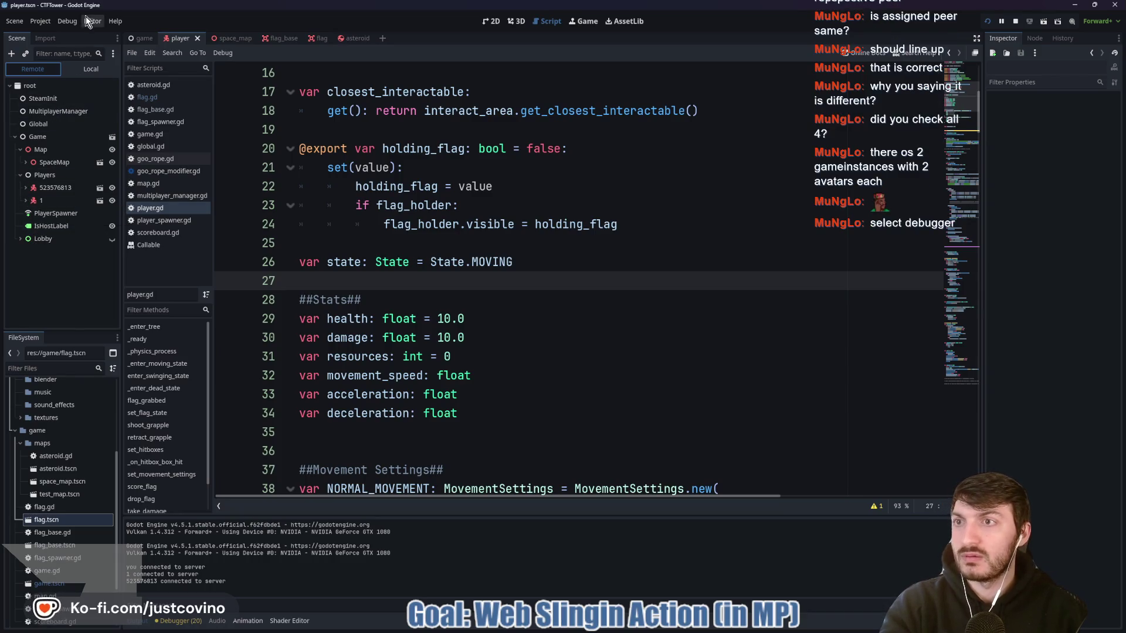
click(68, 22)
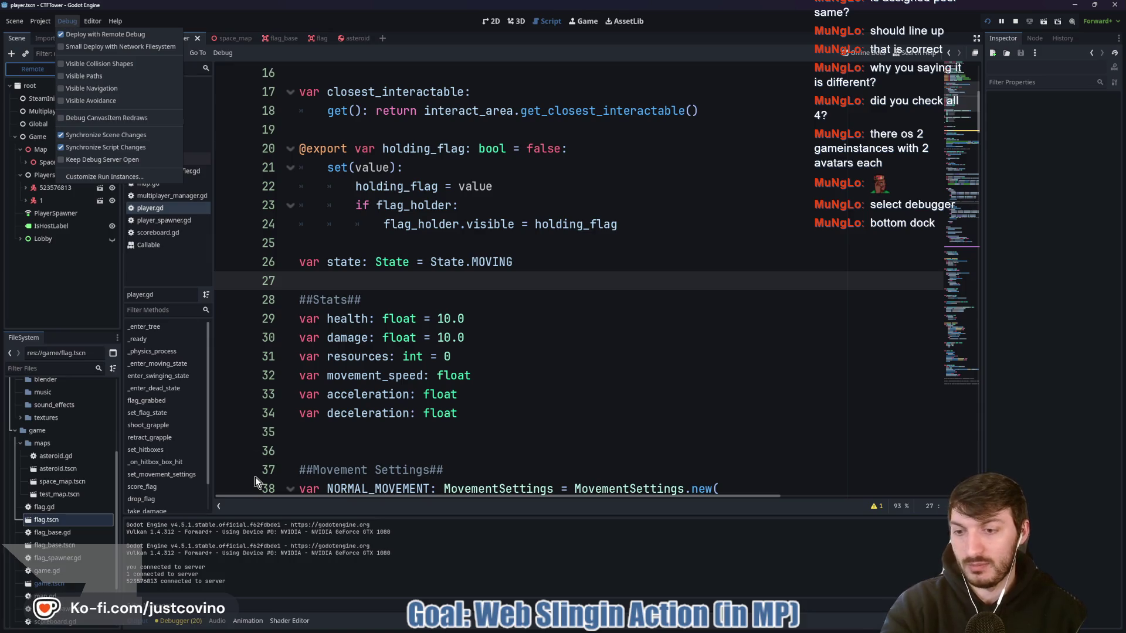
click(178, 621)
click(179, 621)
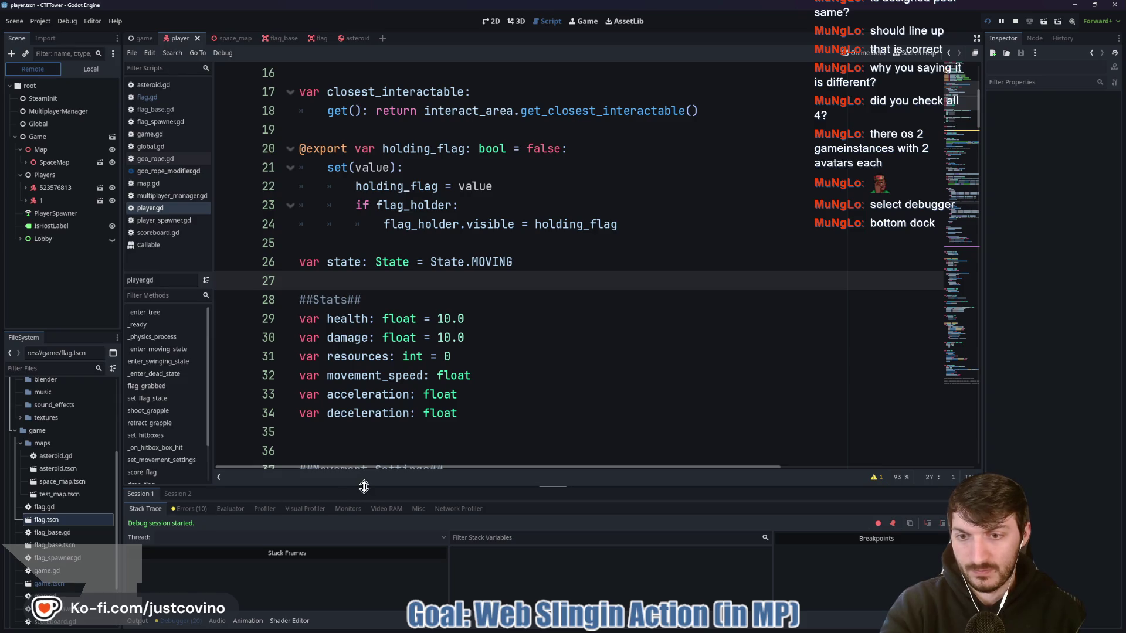
Enlarge the debugger and check both remote players' Assigned Peer in Session 2
drag(366, 487, 384, 353)
click(178, 361)
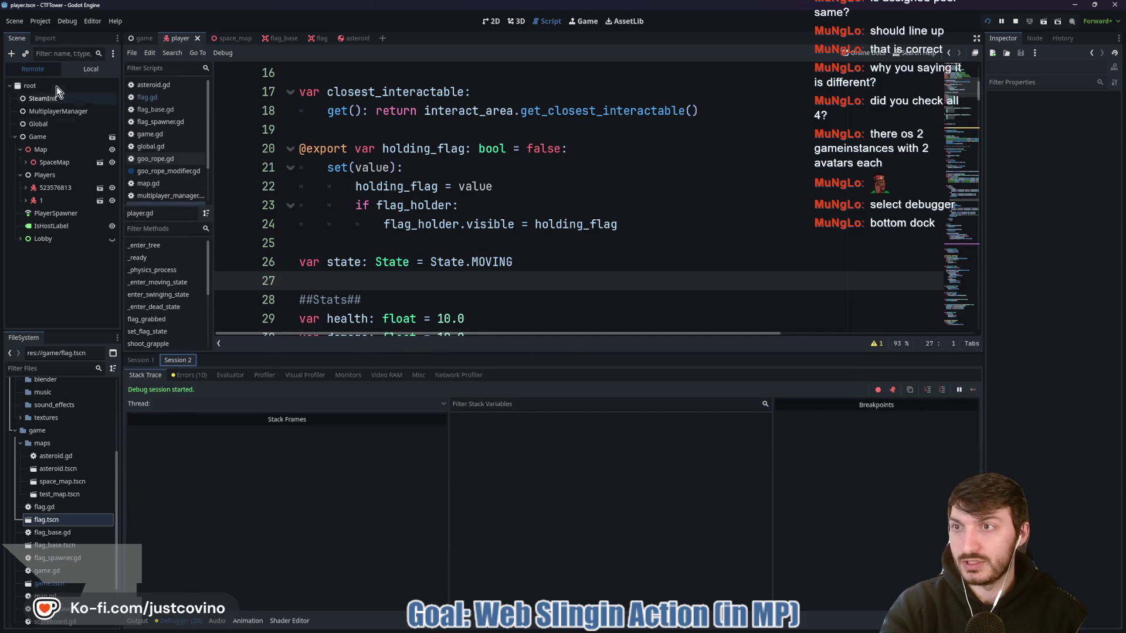
double_click(48, 187)
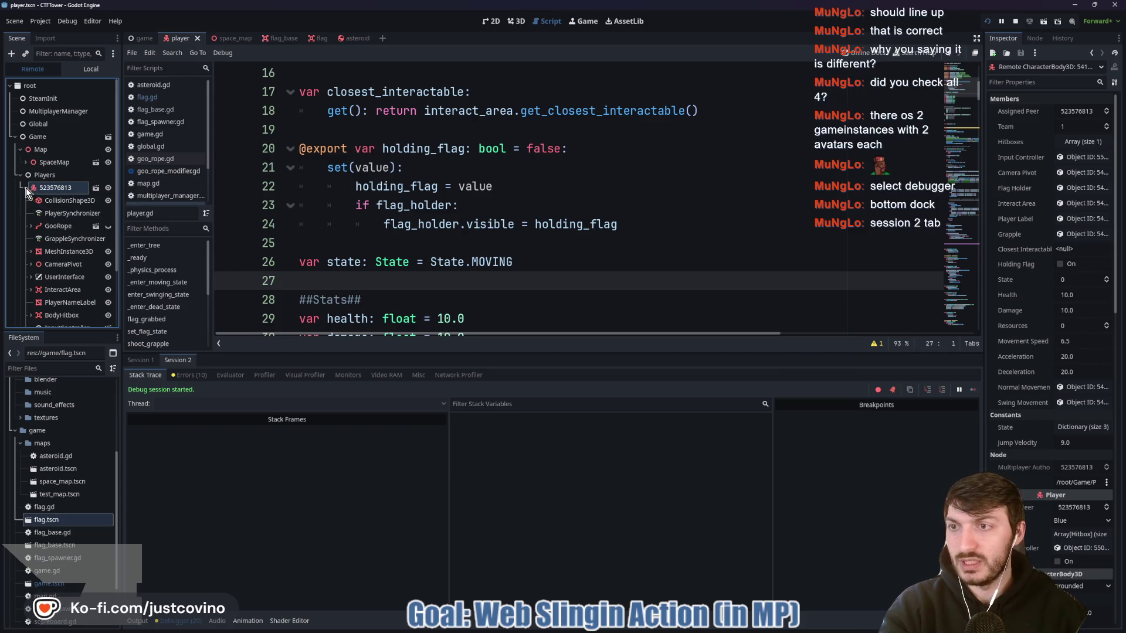
click(26, 187)
double_click(46, 199)
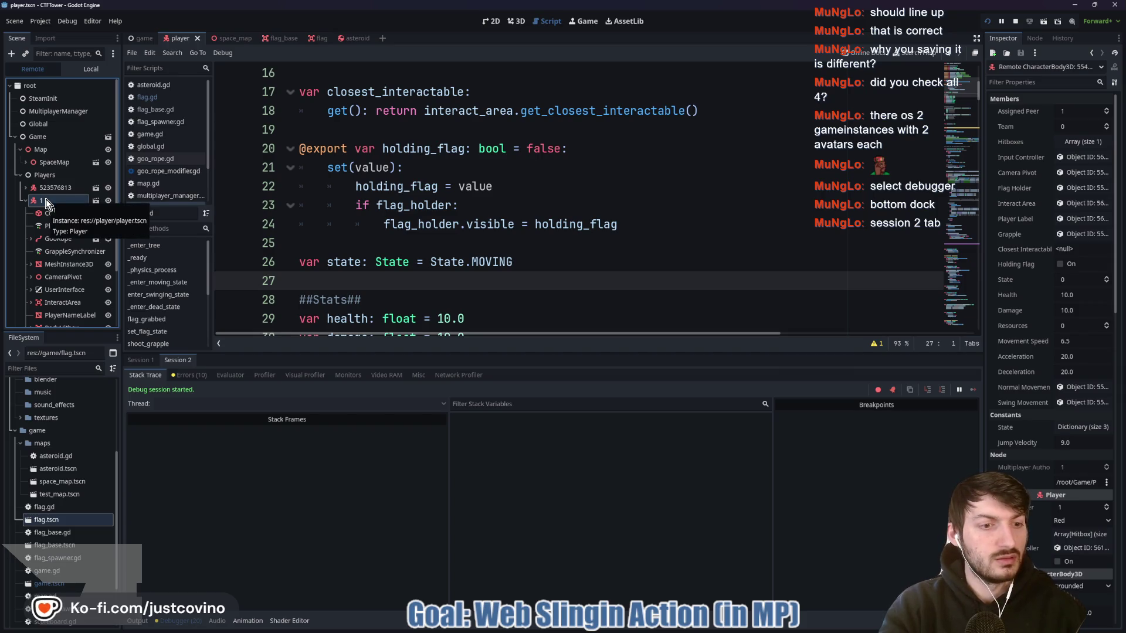
click(25, 200)
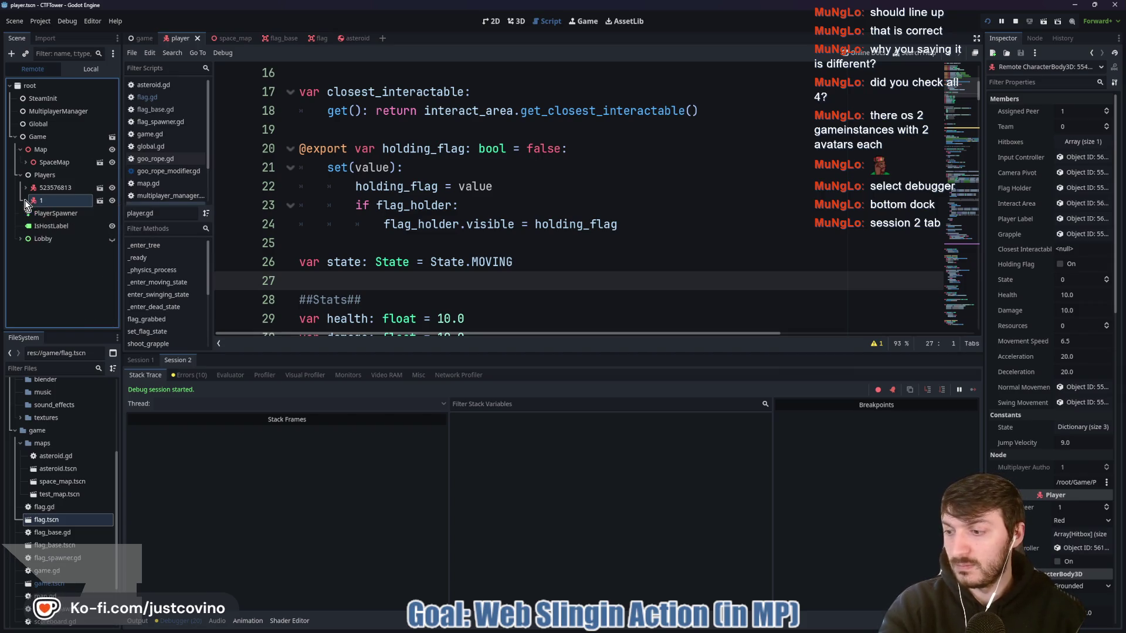
Check both remote players' Assigned Peer in Session 1, then stop the session with F8
click(140, 361)
double_click(43, 189)
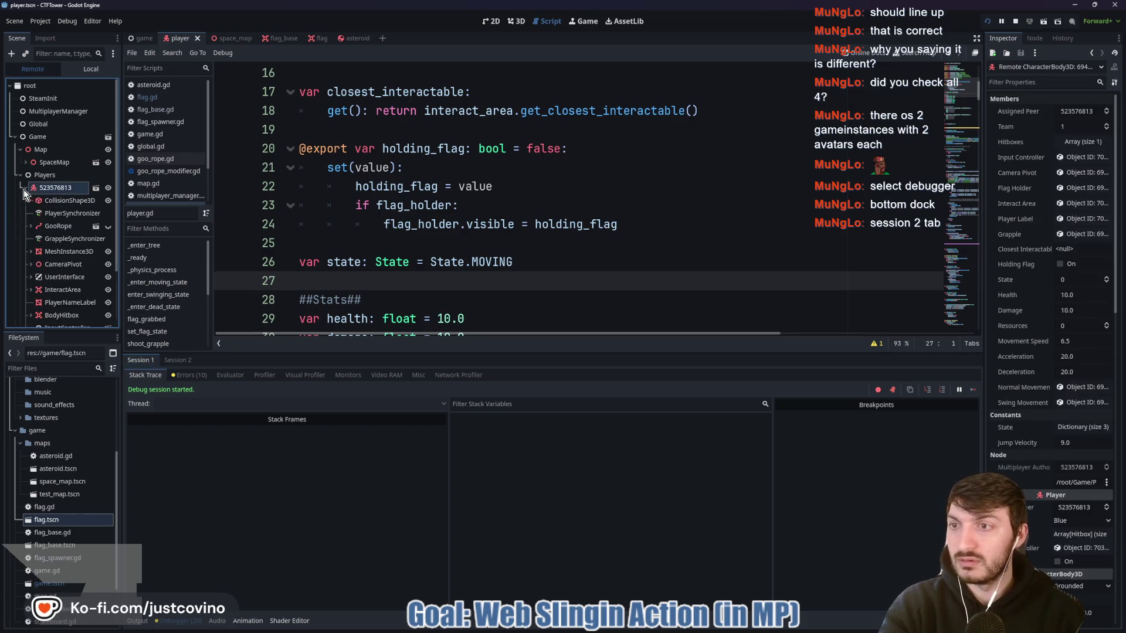
click(25, 188)
double_click(45, 201)
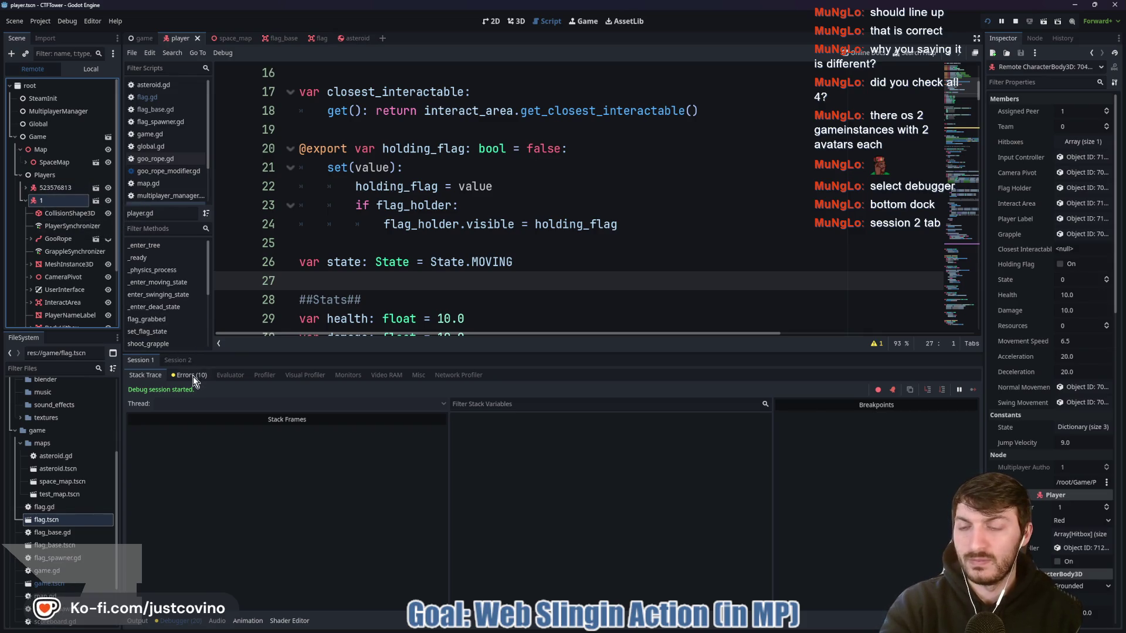
click(181, 364)
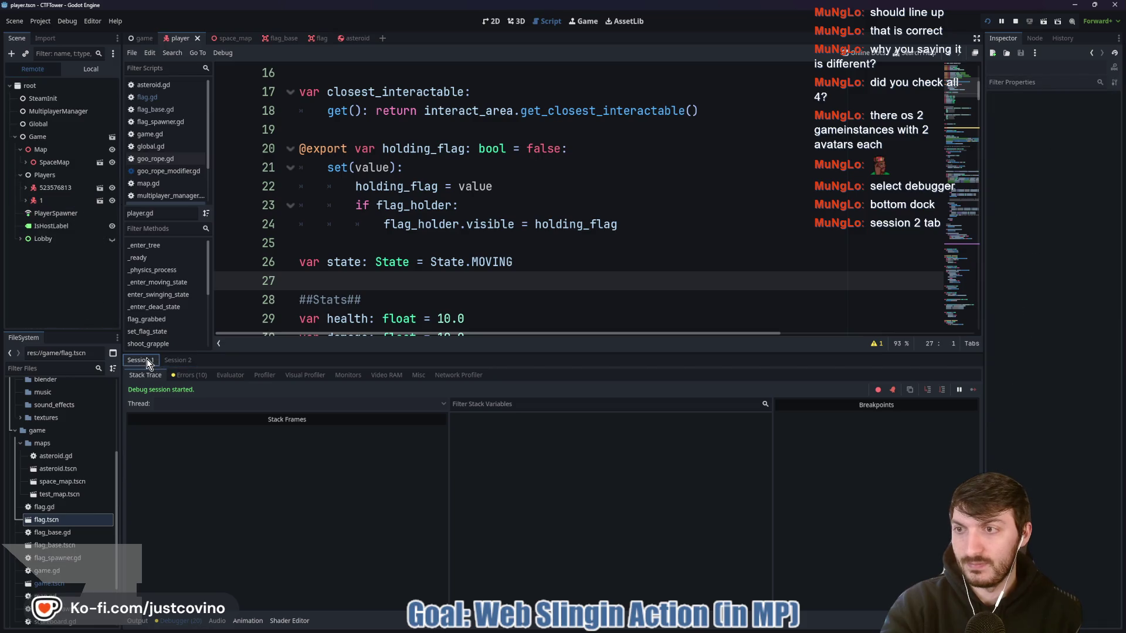
click(29, 203)
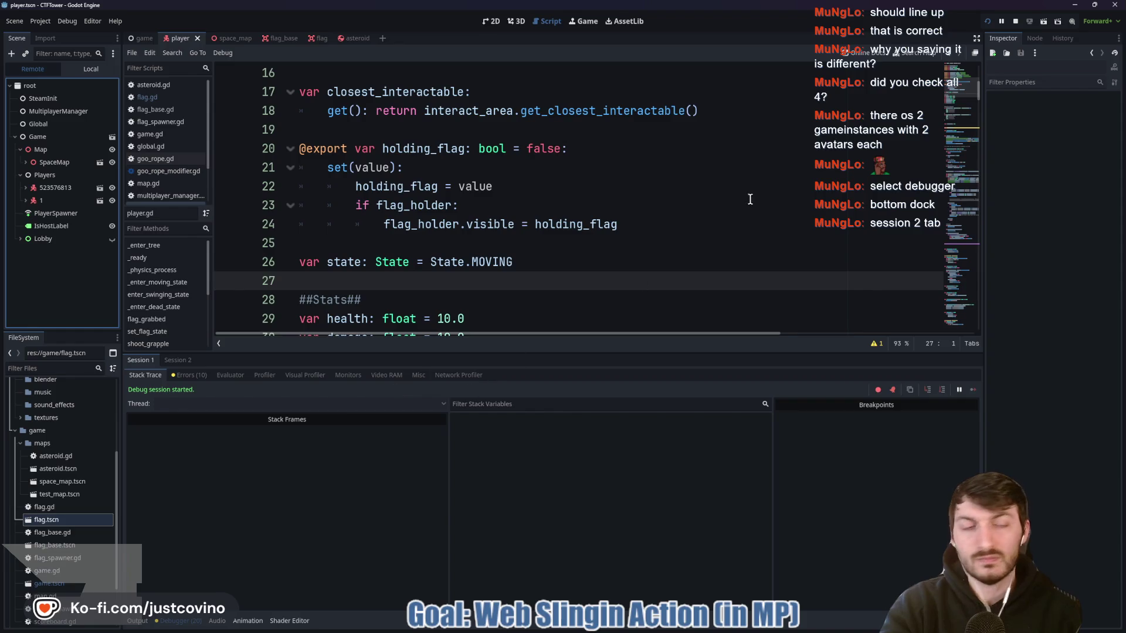
key(F8)
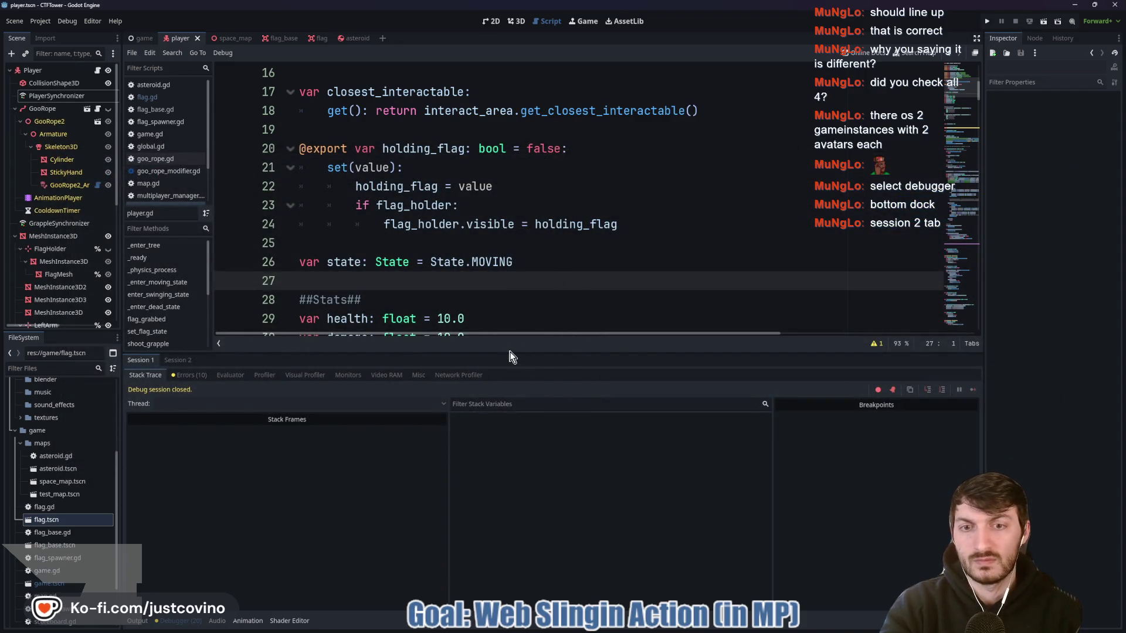
Shrink the debugger panel and scroll player.gd down to the flag pickup code
drag(510, 354, 513, 485)
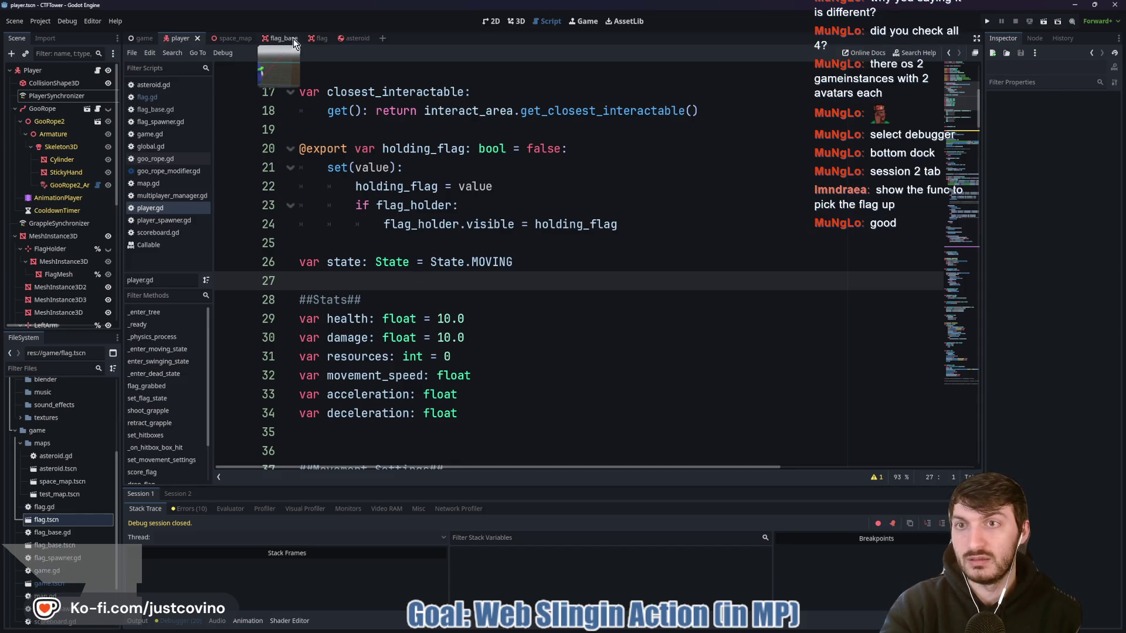
scroll(383, 237, down, 20)
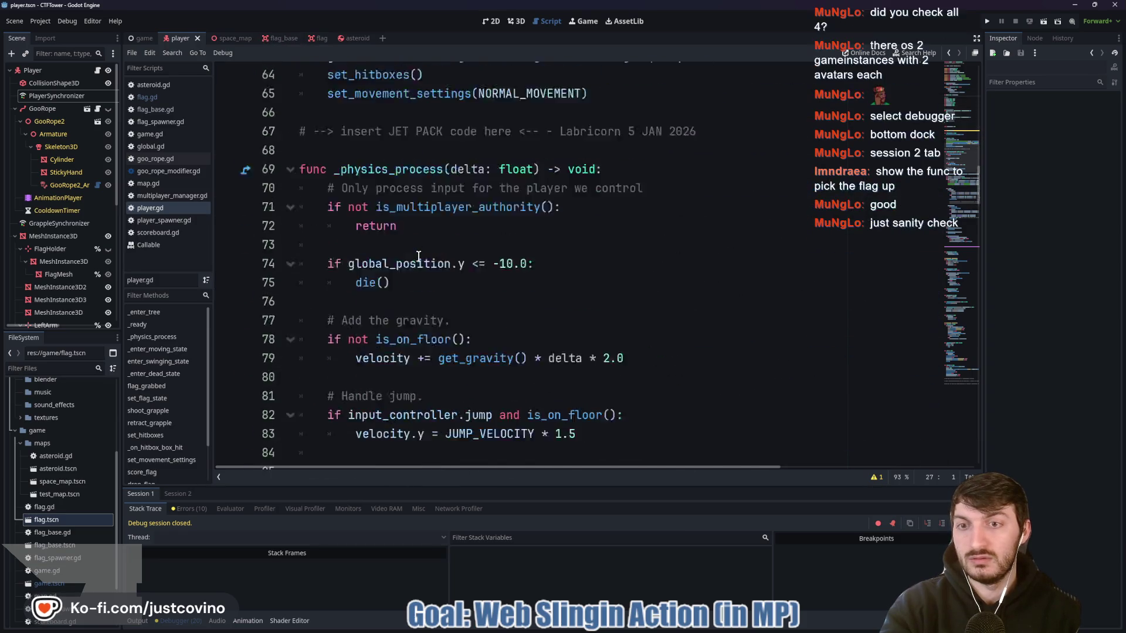
scroll(414, 256, down, 17)
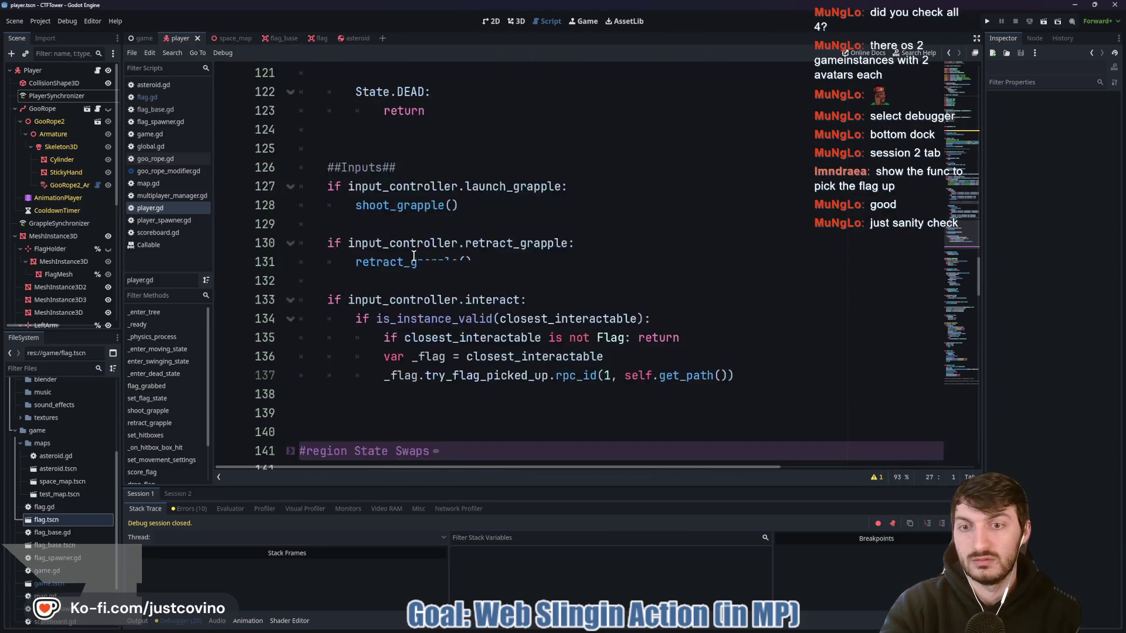
scroll(414, 256, down, 1)
scroll(410, 256, up, 4)
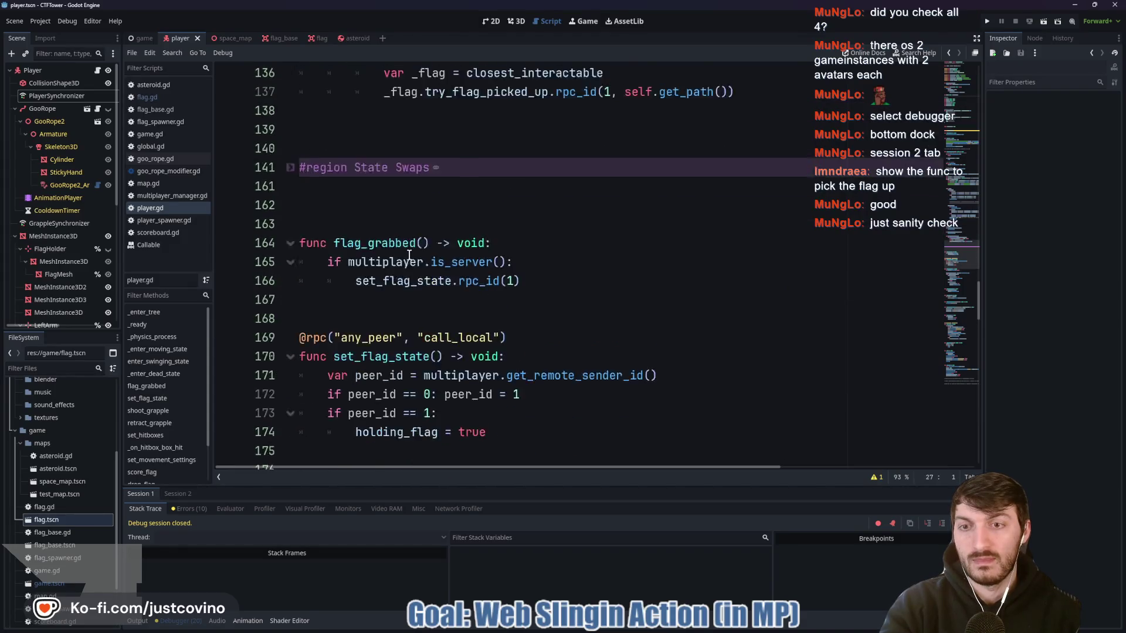
scroll(401, 146, down, 2)
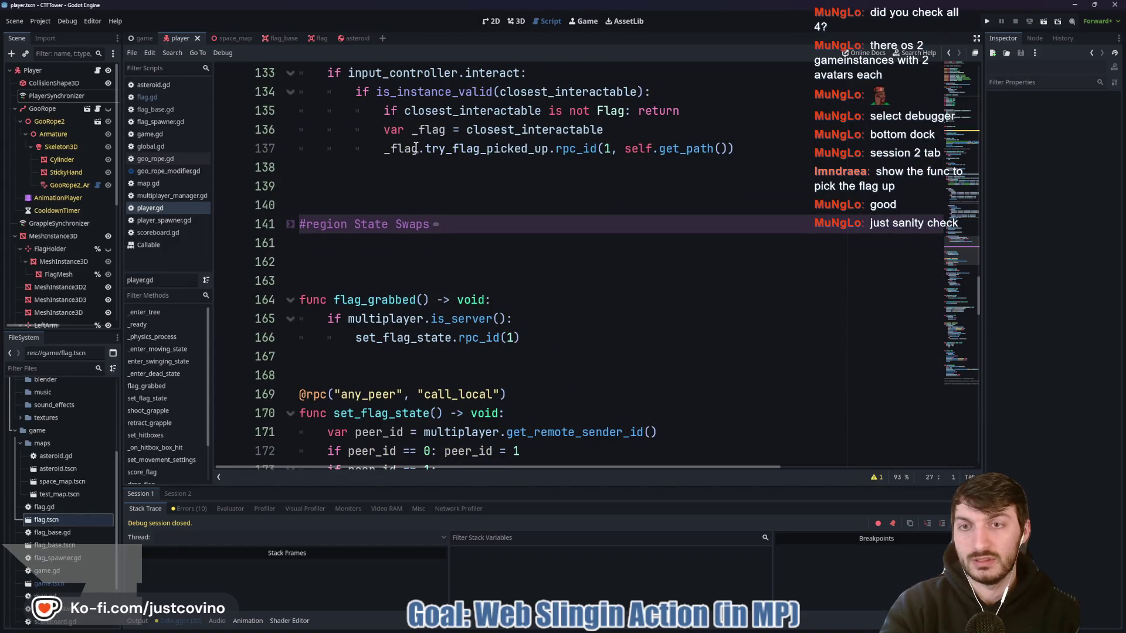
Highlight flag_grabbed() on line 164 and set_flag_state, then view PlayerSynchronizer's replicated properties
click(378, 149)
drag(334, 300, 434, 305)
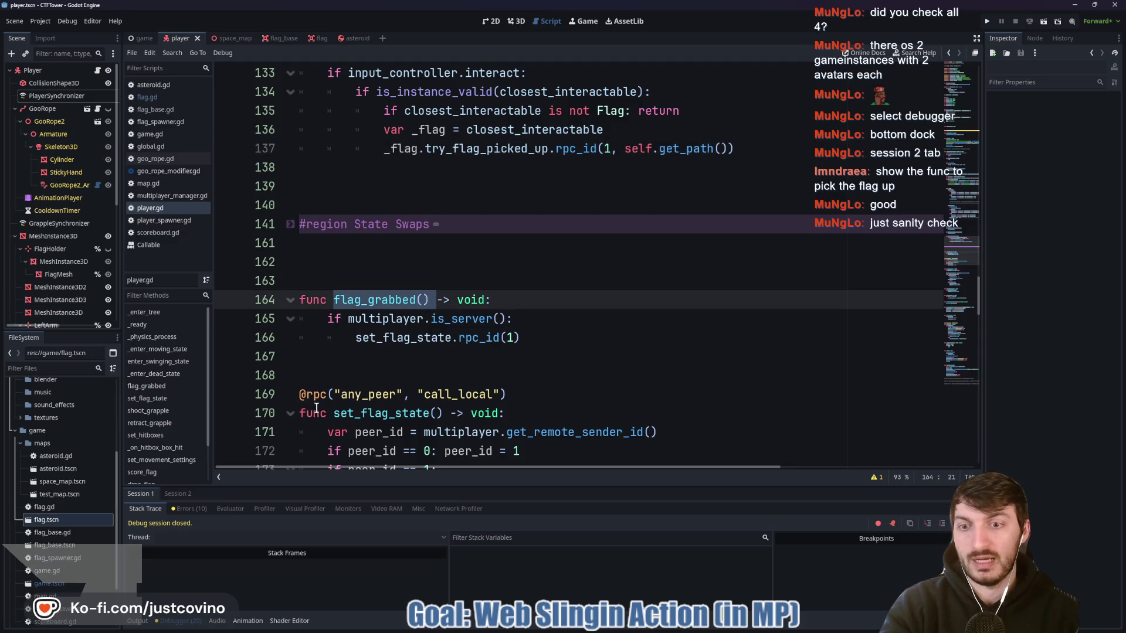
drag(333, 414, 479, 433)
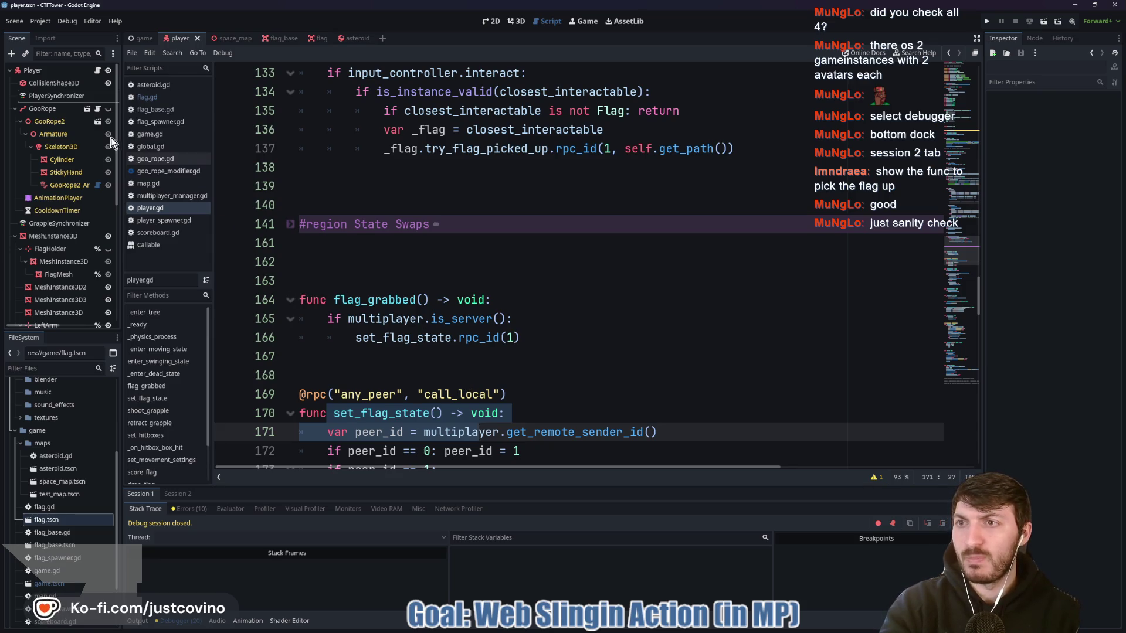
click(66, 96)
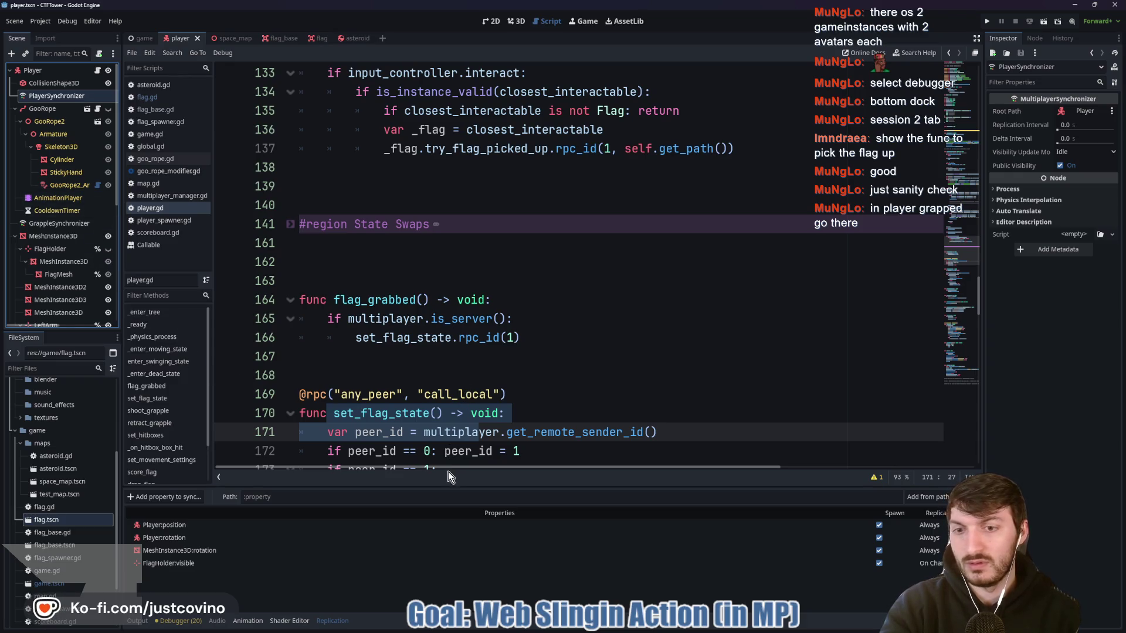
scroll(437, 419, down, 3)
scroll(481, 311, up, 5)
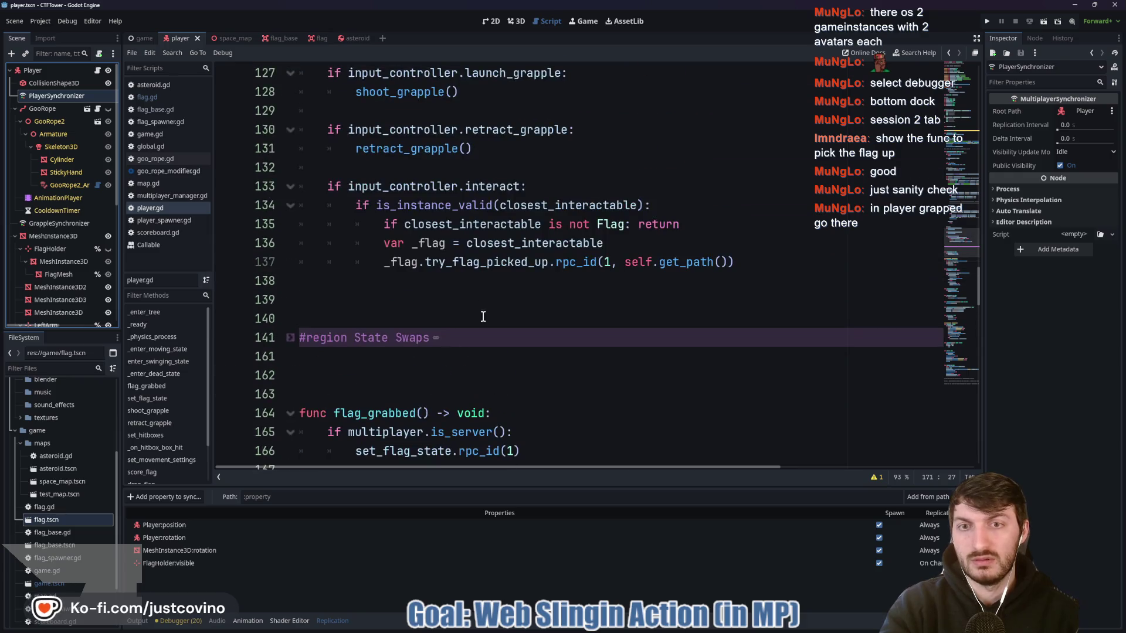
scroll(481, 267, down, 3)
double_click(387, 245)
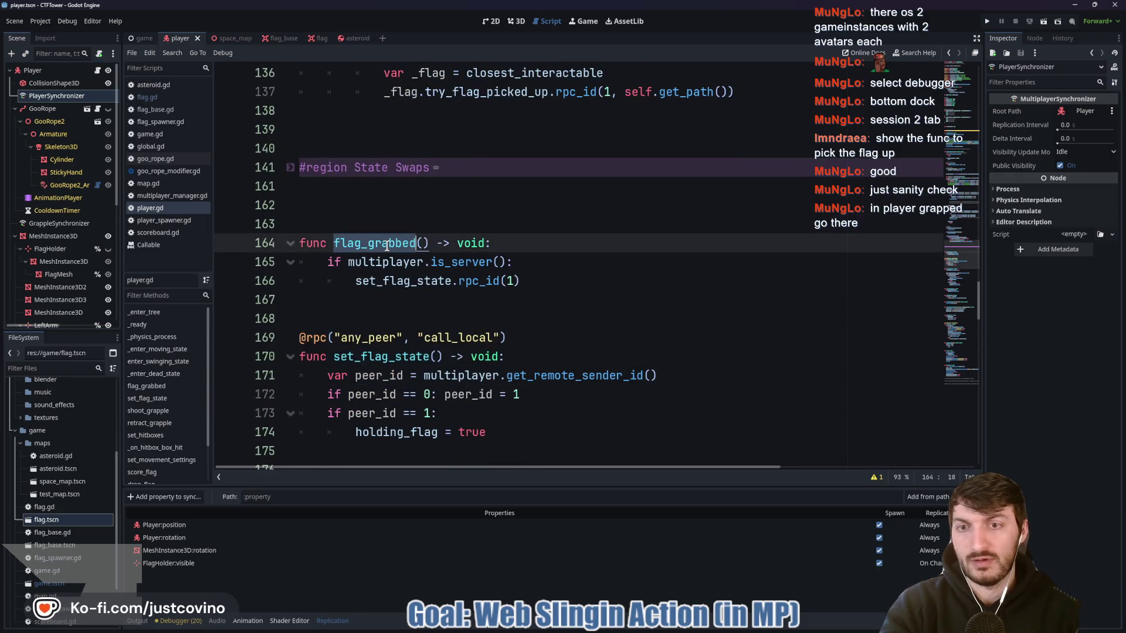
double_click(377, 261)
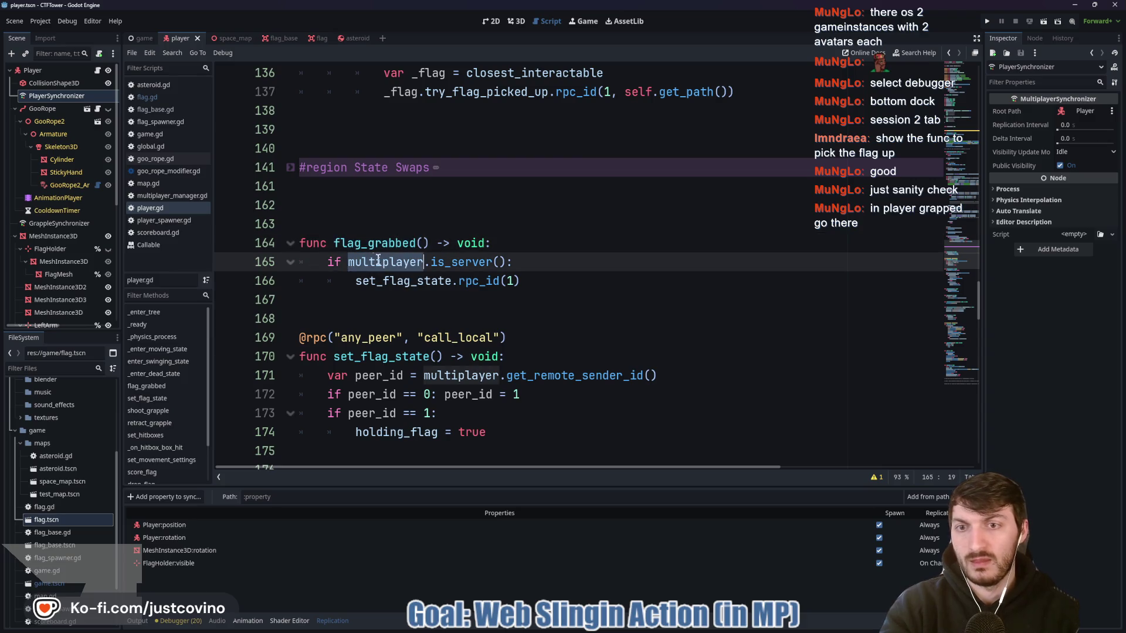
double_click(458, 262)
click(394, 282)
double_click(394, 281)
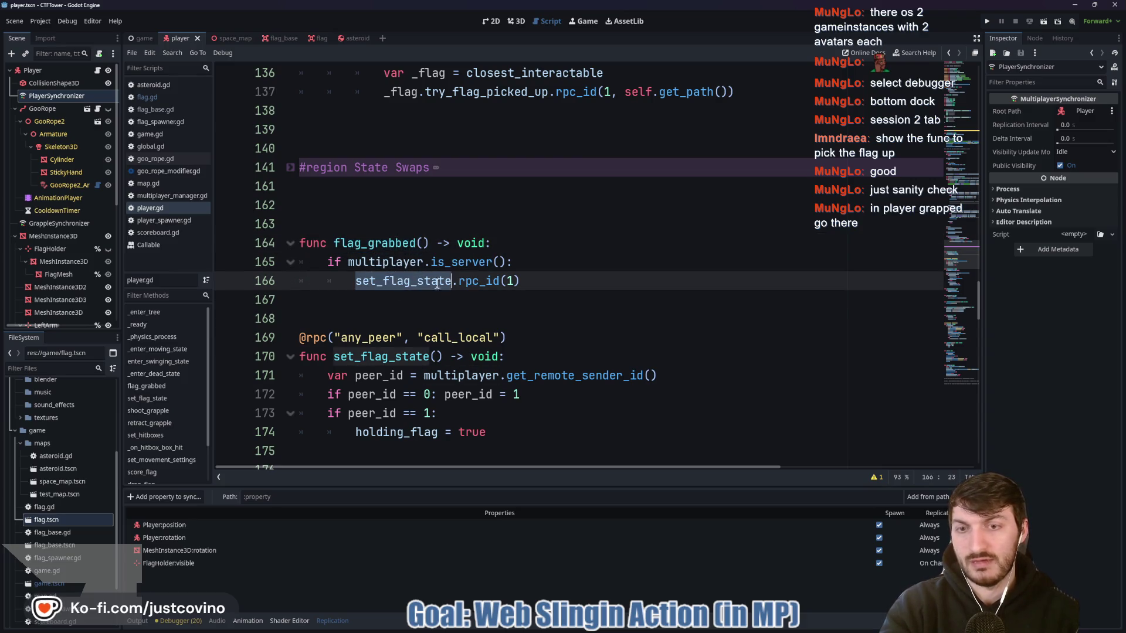
double_click(478, 282)
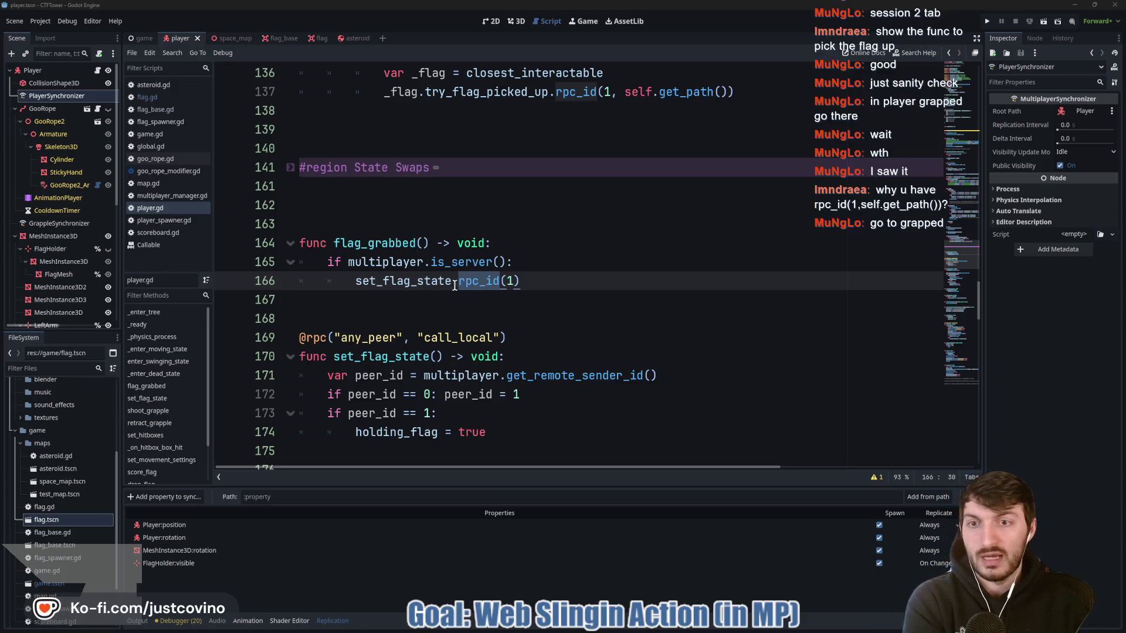
double_click(393, 246)
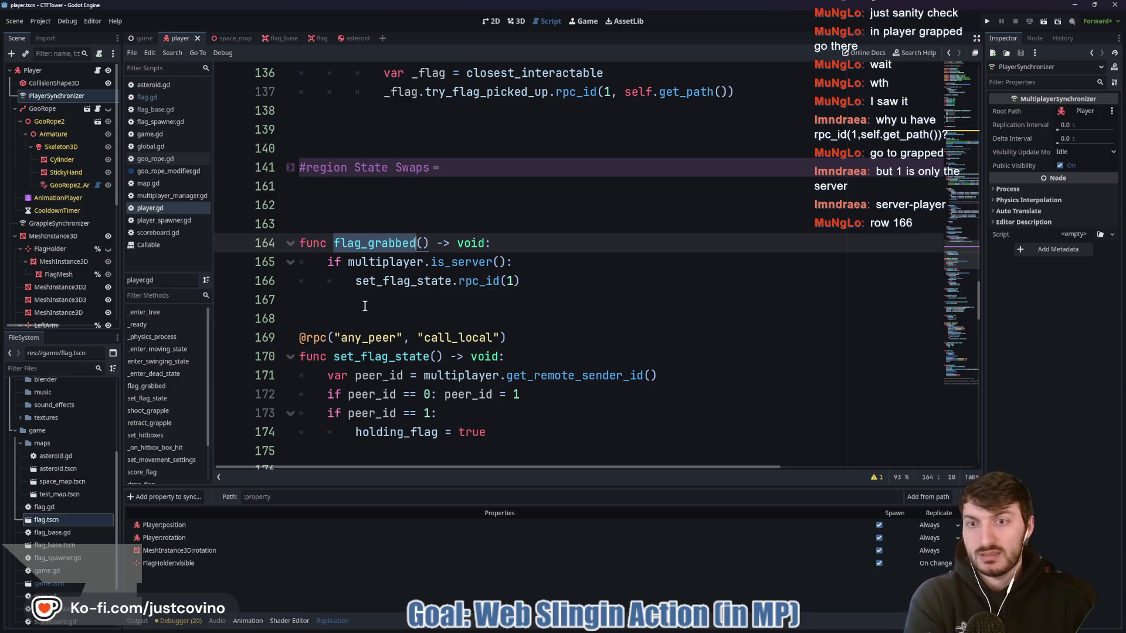
drag(522, 281, 337, 281)
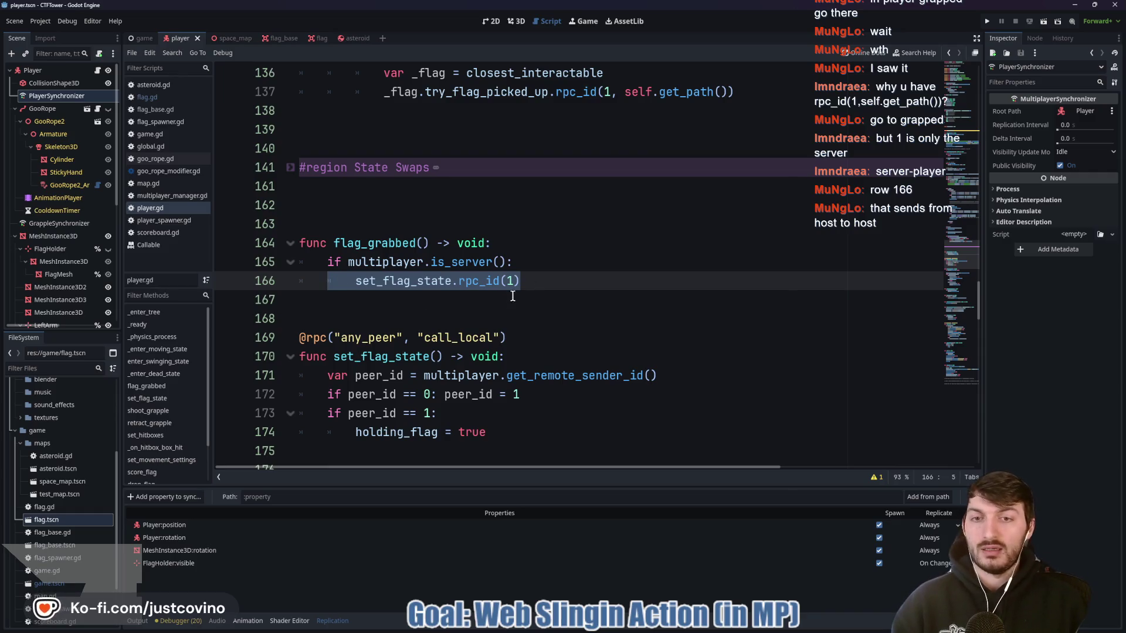
drag(519, 282, 480, 280)
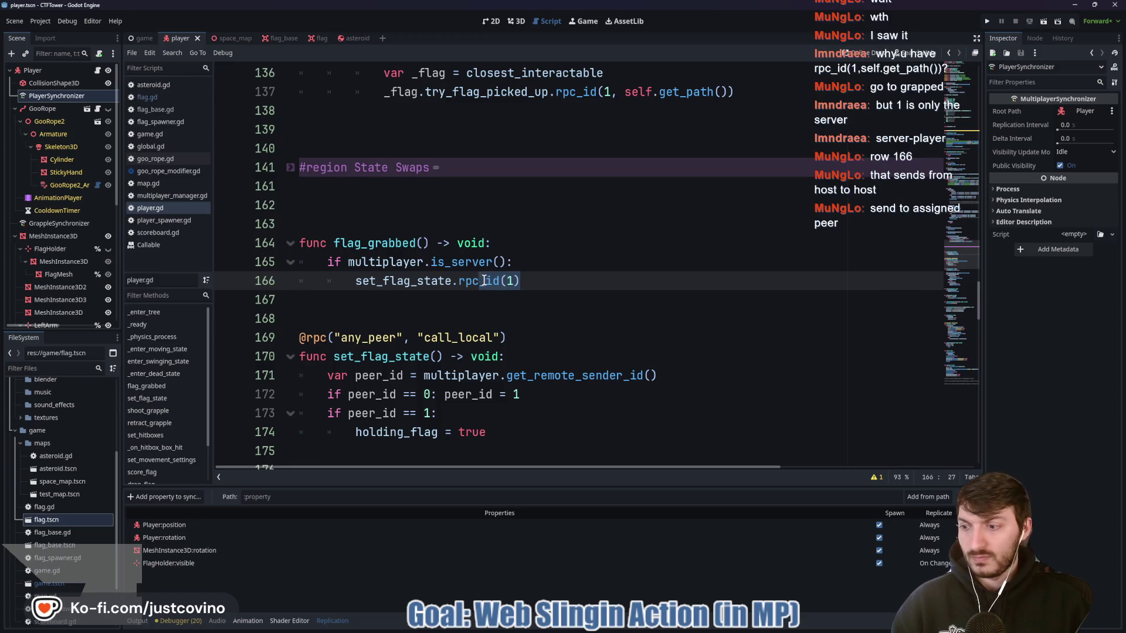
Replace the hard-coded peer 1 in line 166's rpc_id with assigned_peer and save player.gd
click(516, 281)
key(Left)
key(BackSpace)
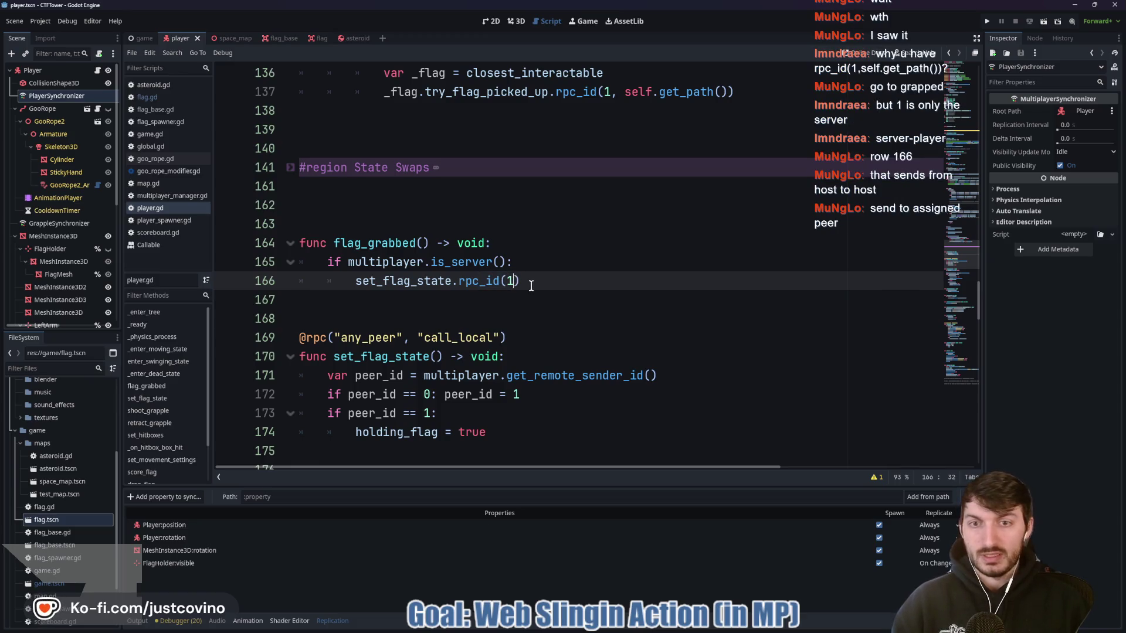
text(ass)
key(Return)
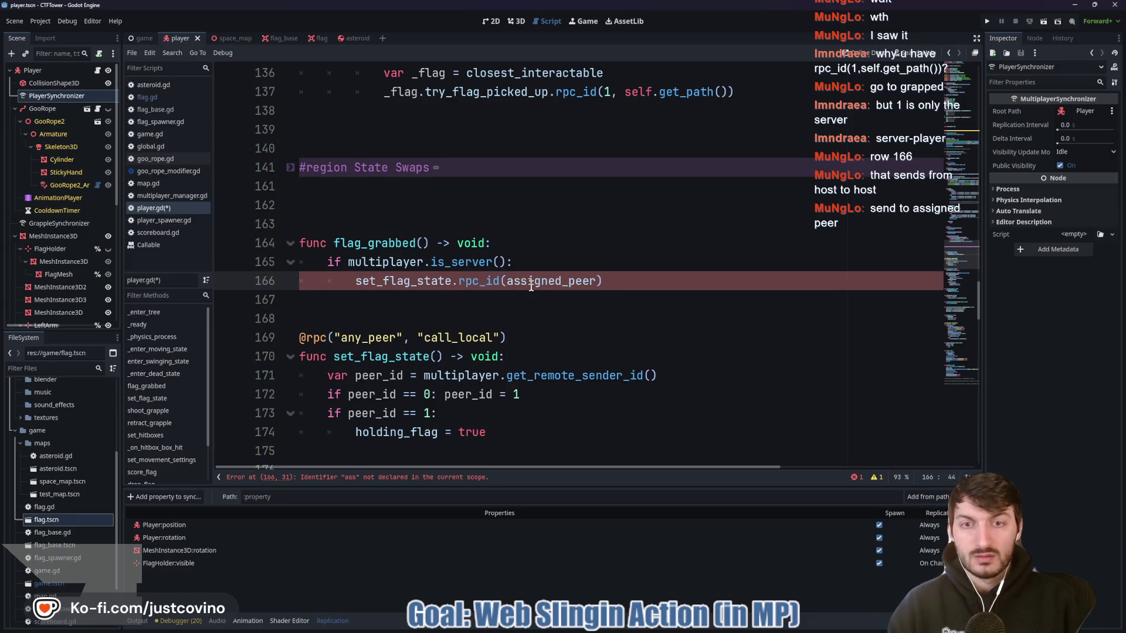
key(ctrl+s)
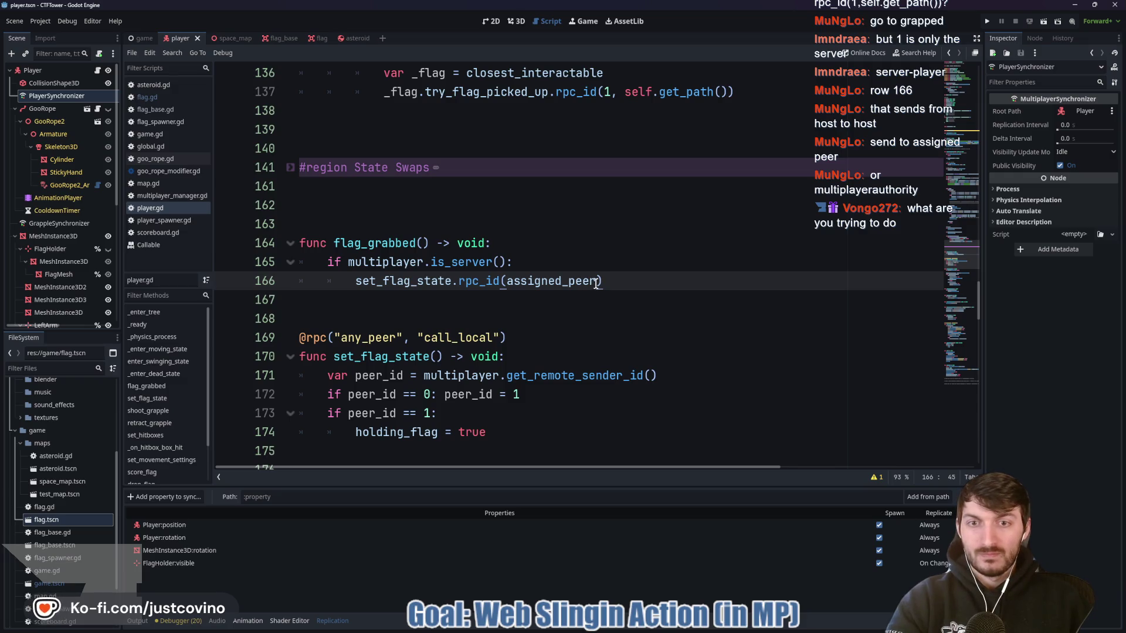
drag(596, 284, 514, 285)
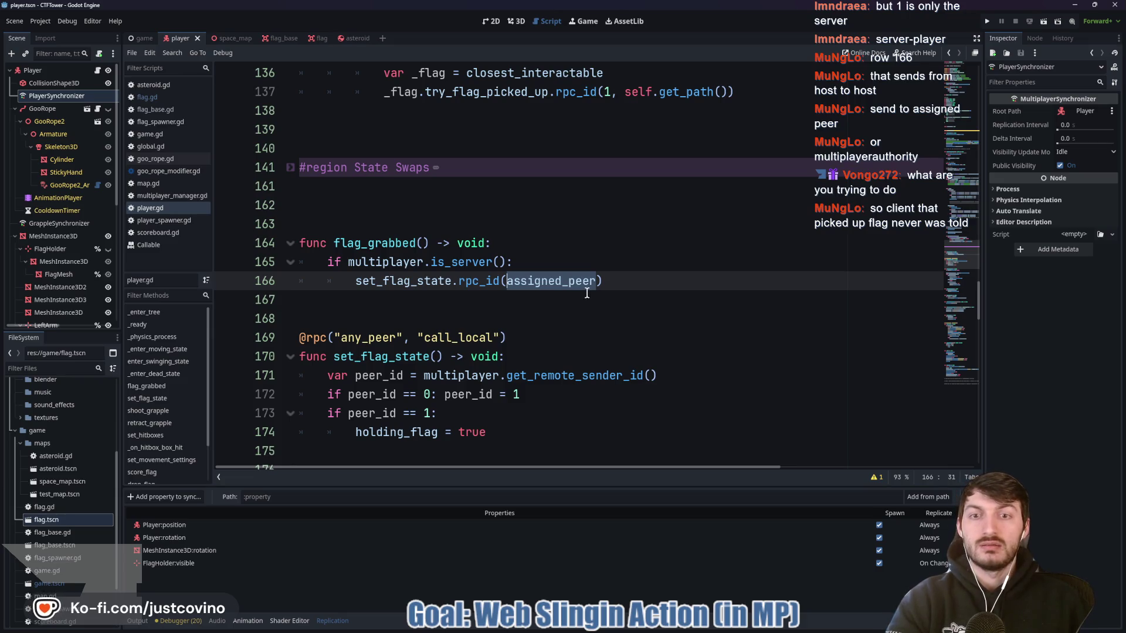
Run two debug instances side by side, host in the left, join from the right, and start the match
click(988, 21)
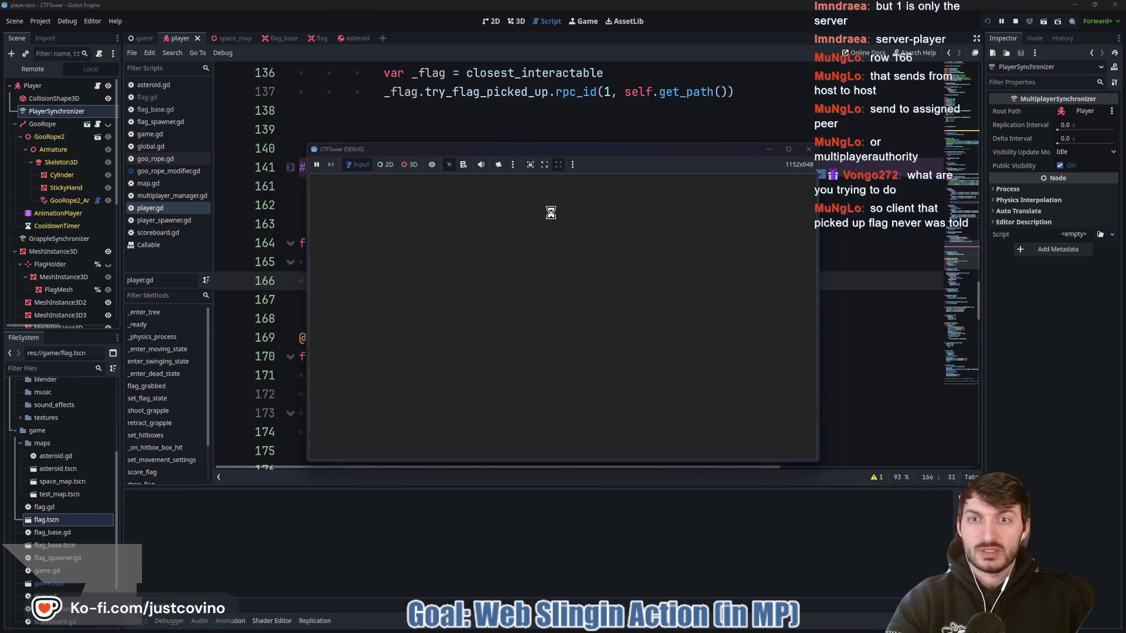
drag(558, 149, 259, 150)
drag(792, 152, 809, 165)
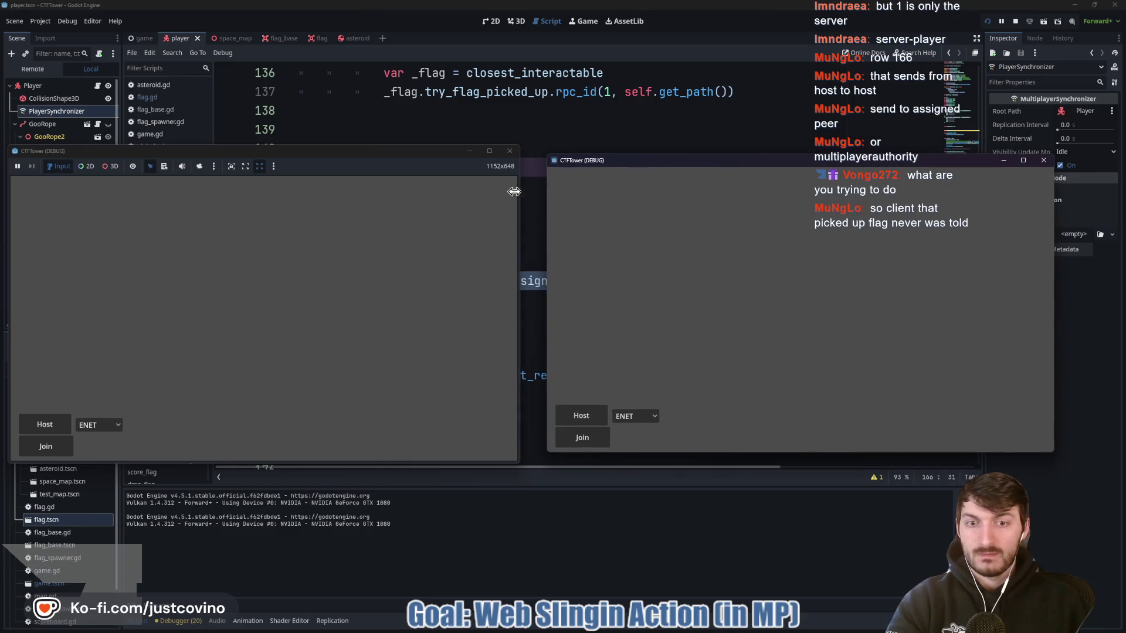
click(45, 425)
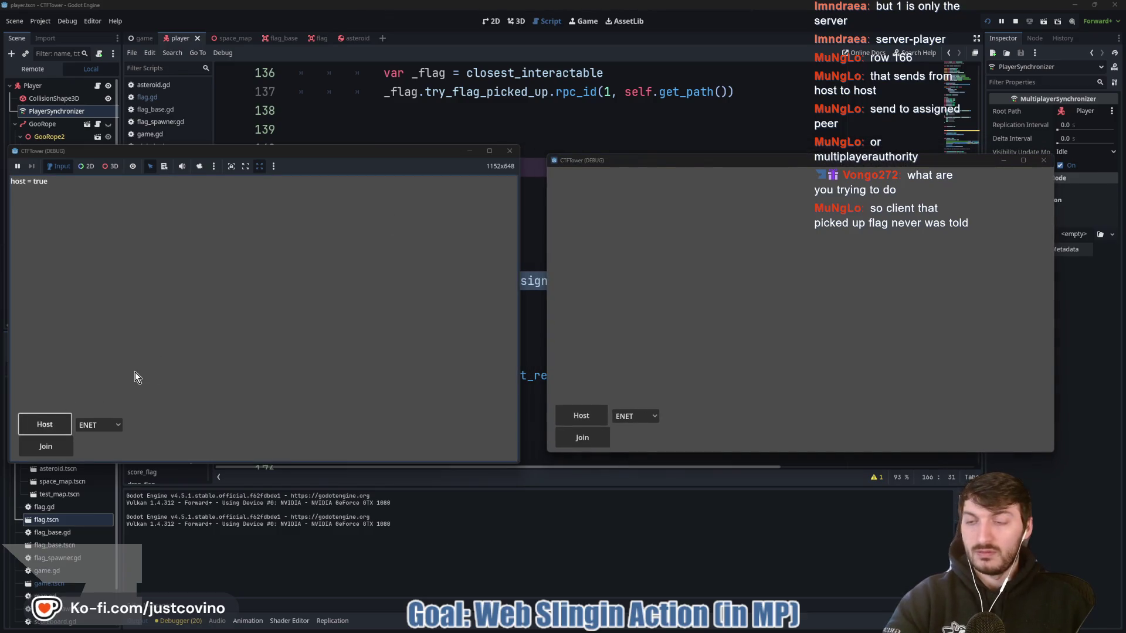
click(580, 438)
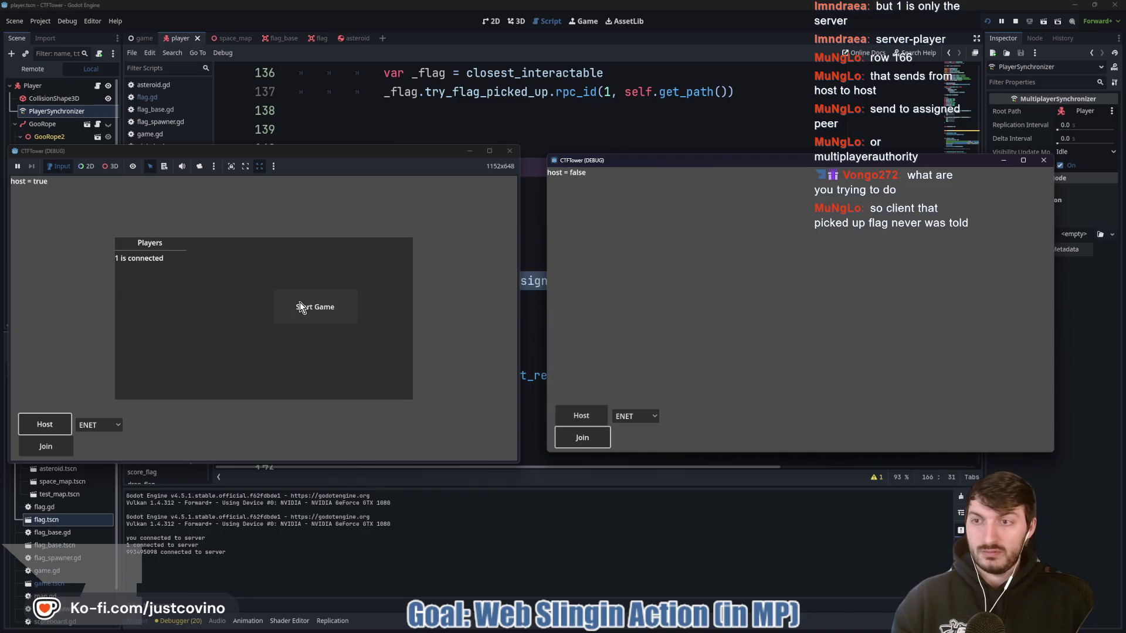
click(313, 308)
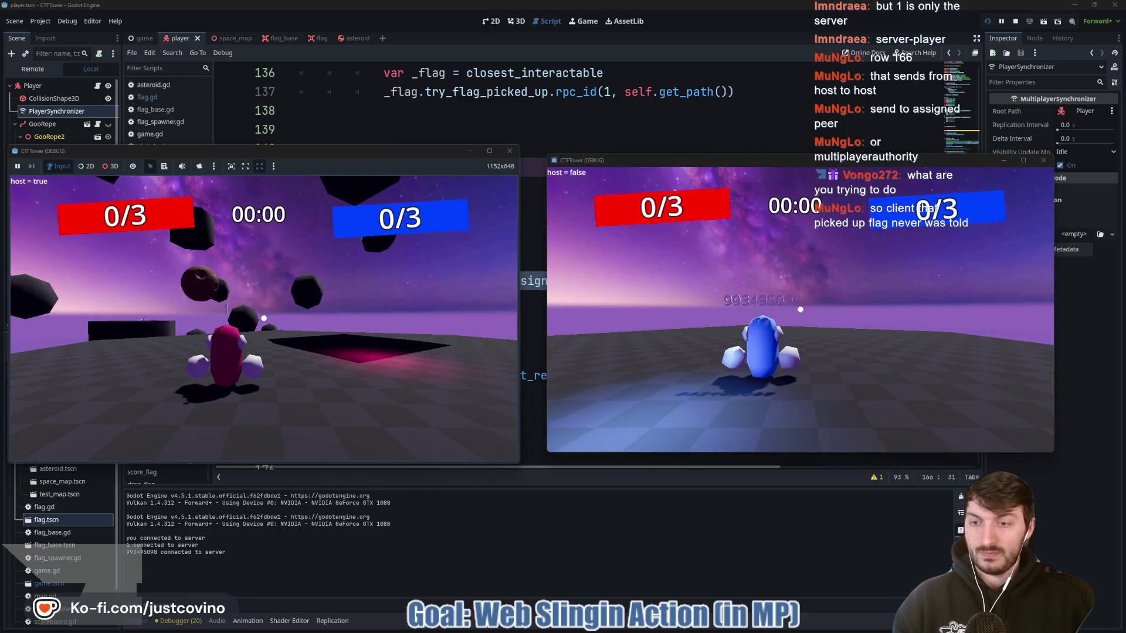
key(super)
key(space)
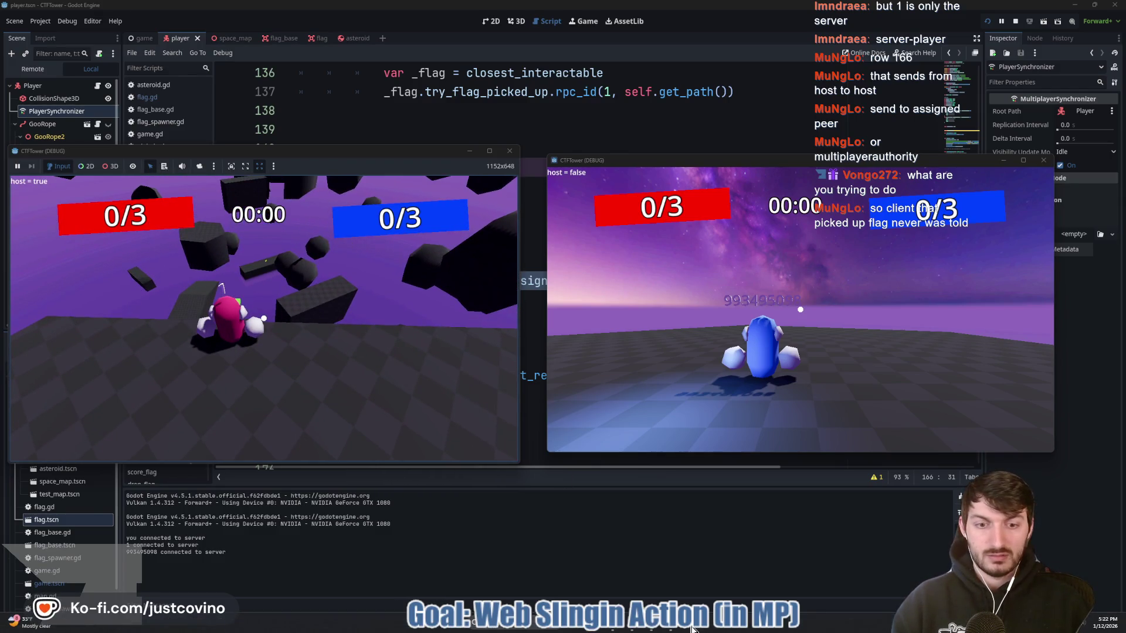
As the blue client, swing onto the platform and grab the flag, then close and stop the game
click(634, 631)
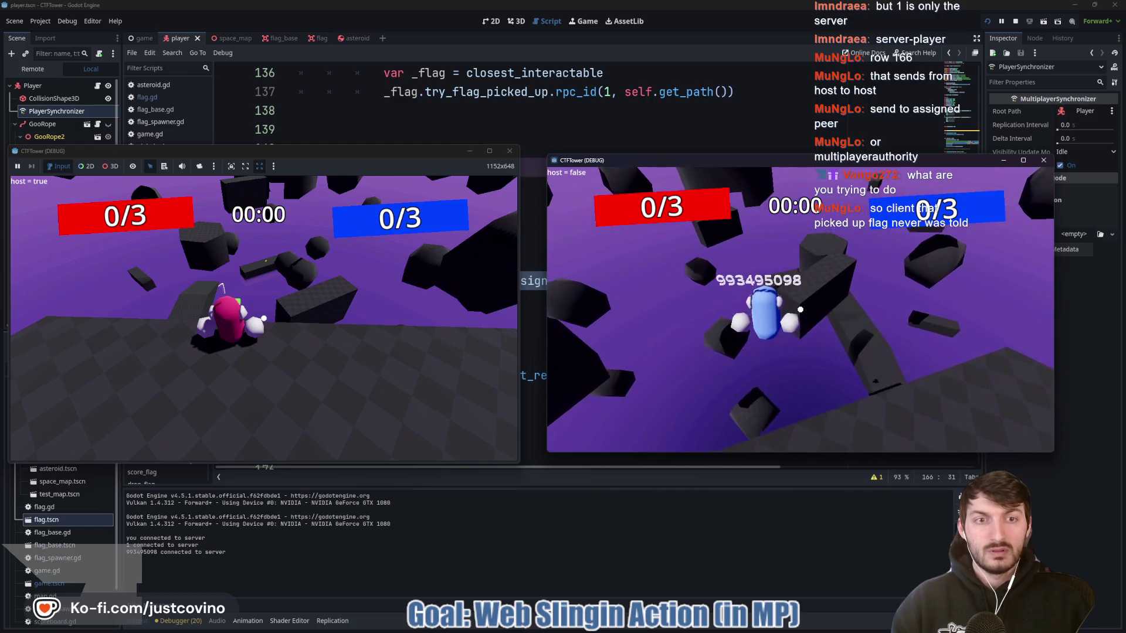
click(800, 310)
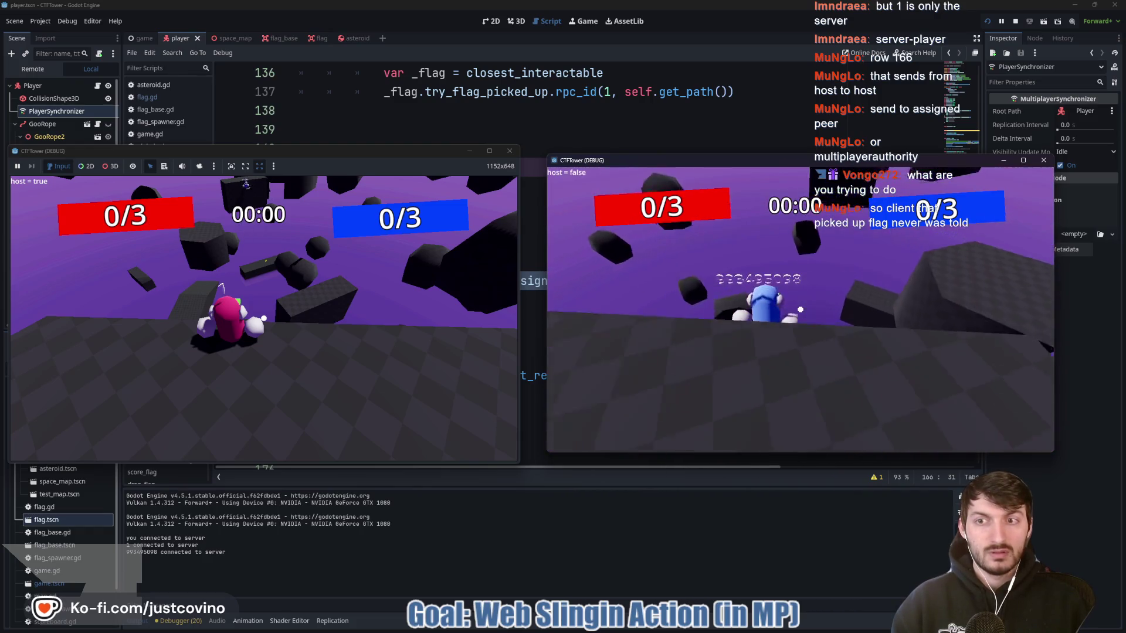
click(800, 309)
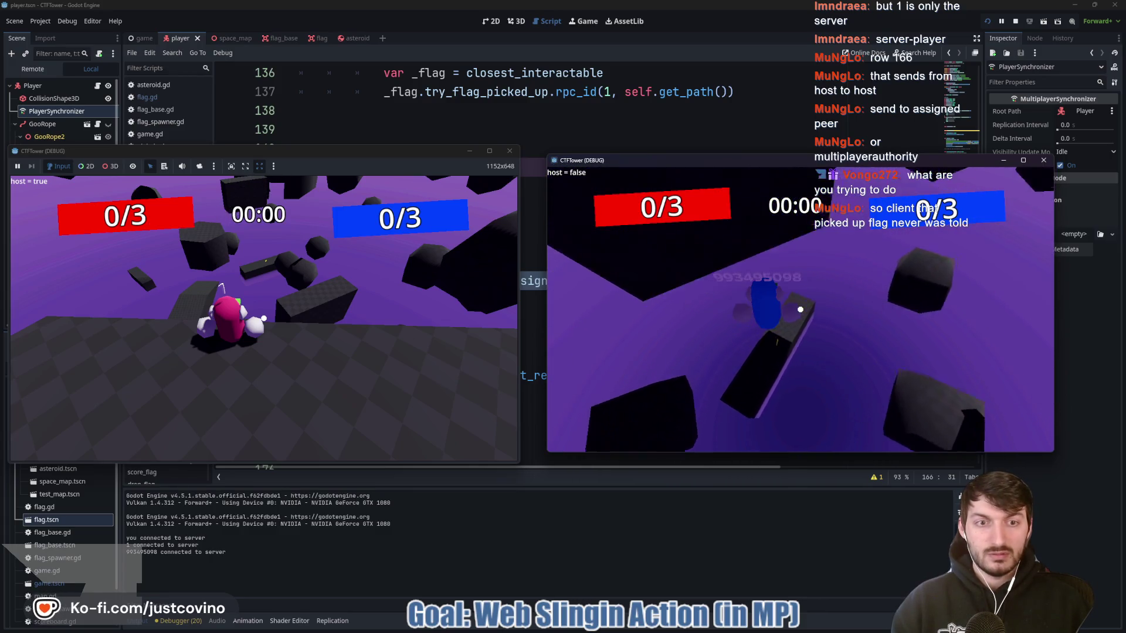
key(w)
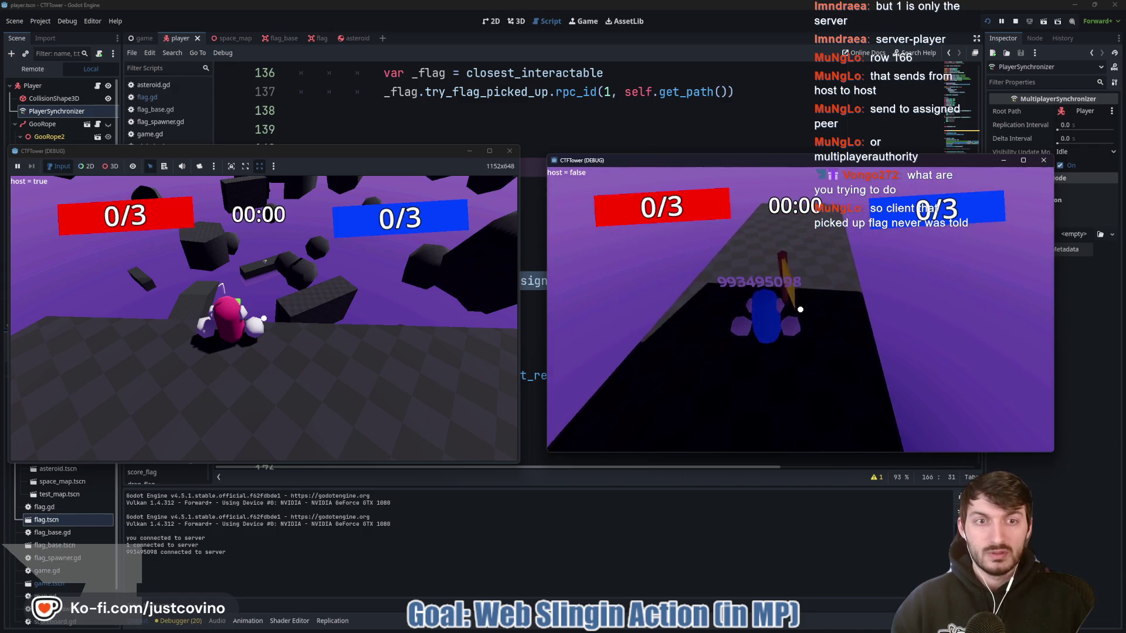
key(e)
key(w)
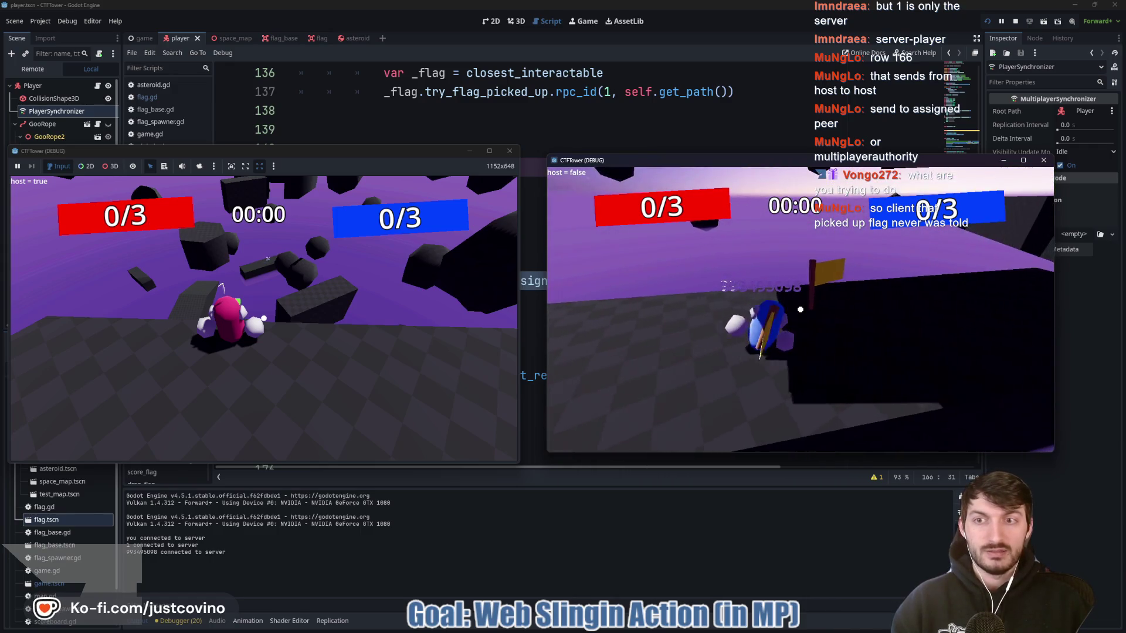
key(a)
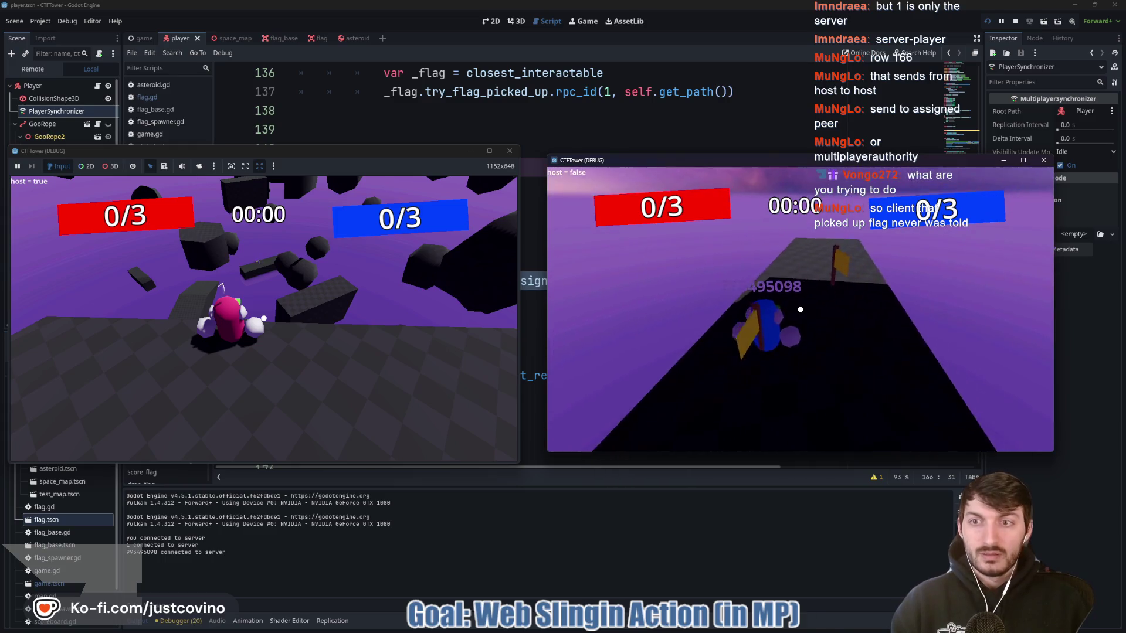
key(w)
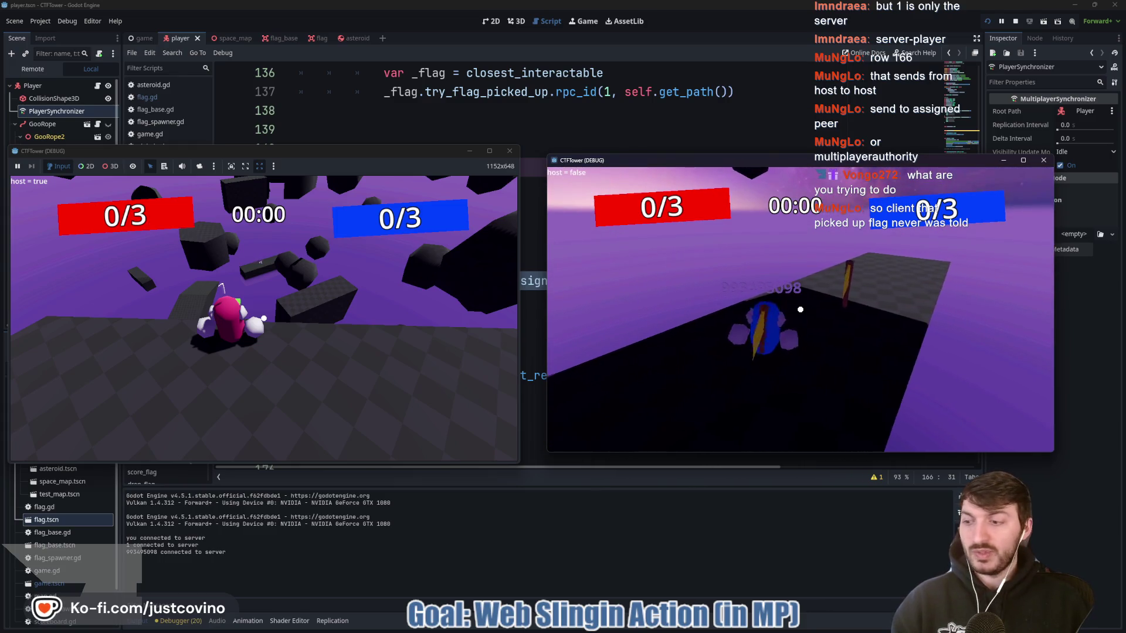
key(s)
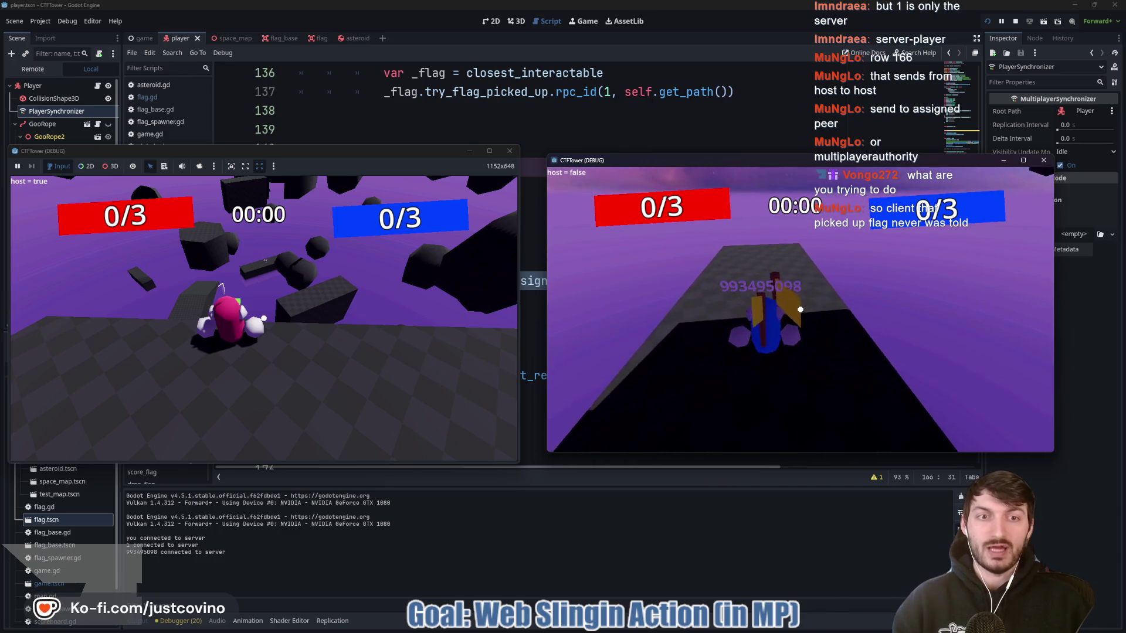
key(w)
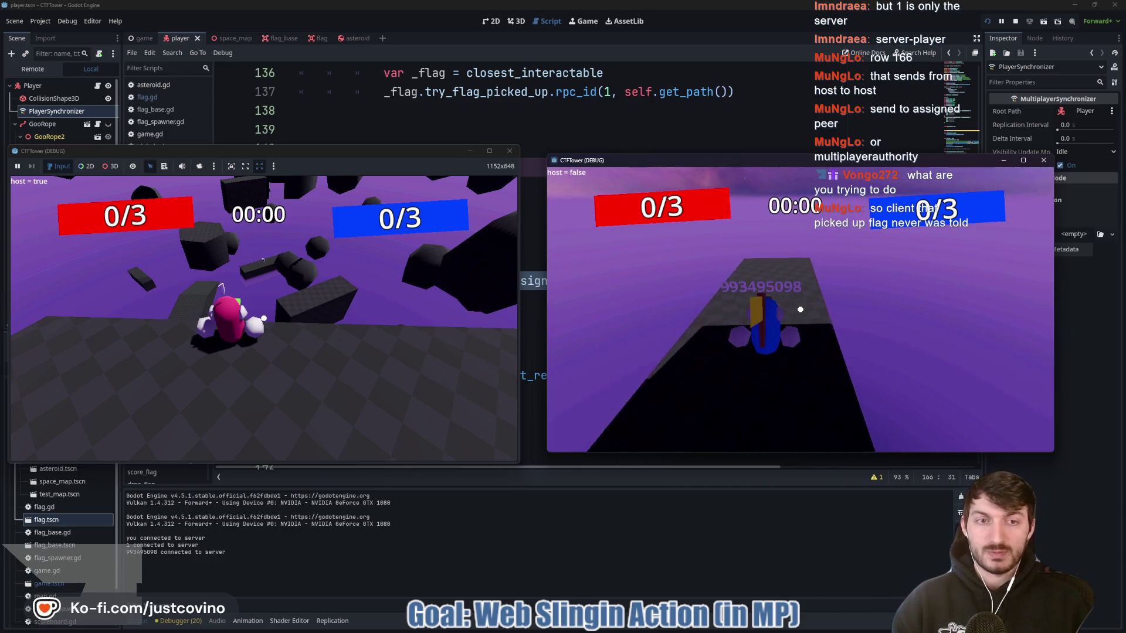
key(w)
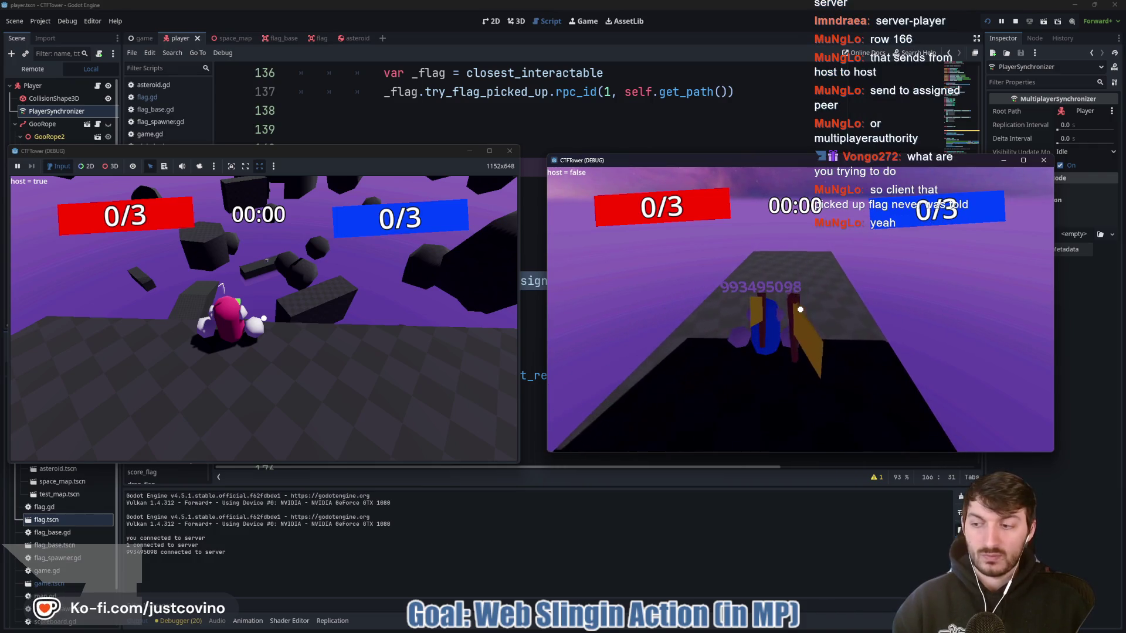
key(Escape)
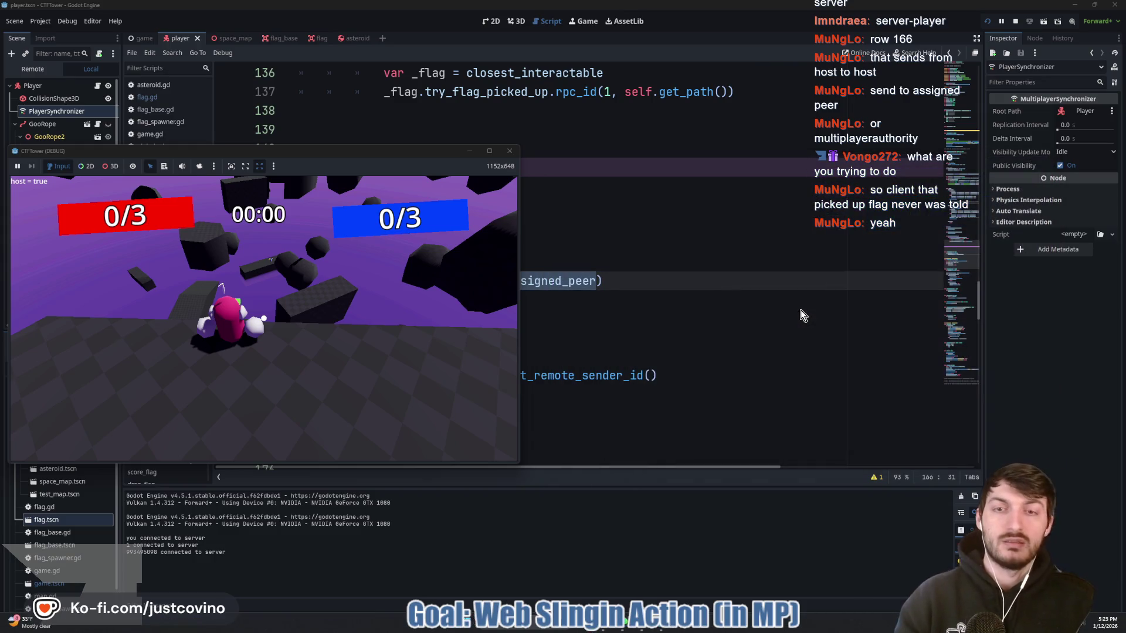
click(1014, 24)
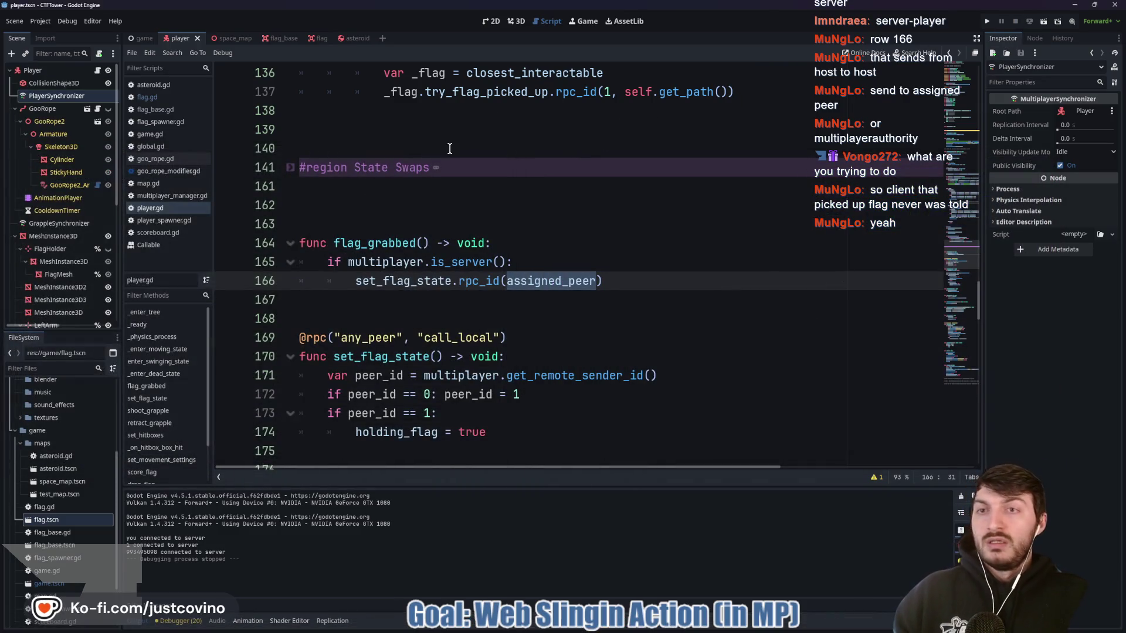
In the flag scene, add a MultiplayerSynchronizer under Flag named FlagSynchronizer
click(316, 38)
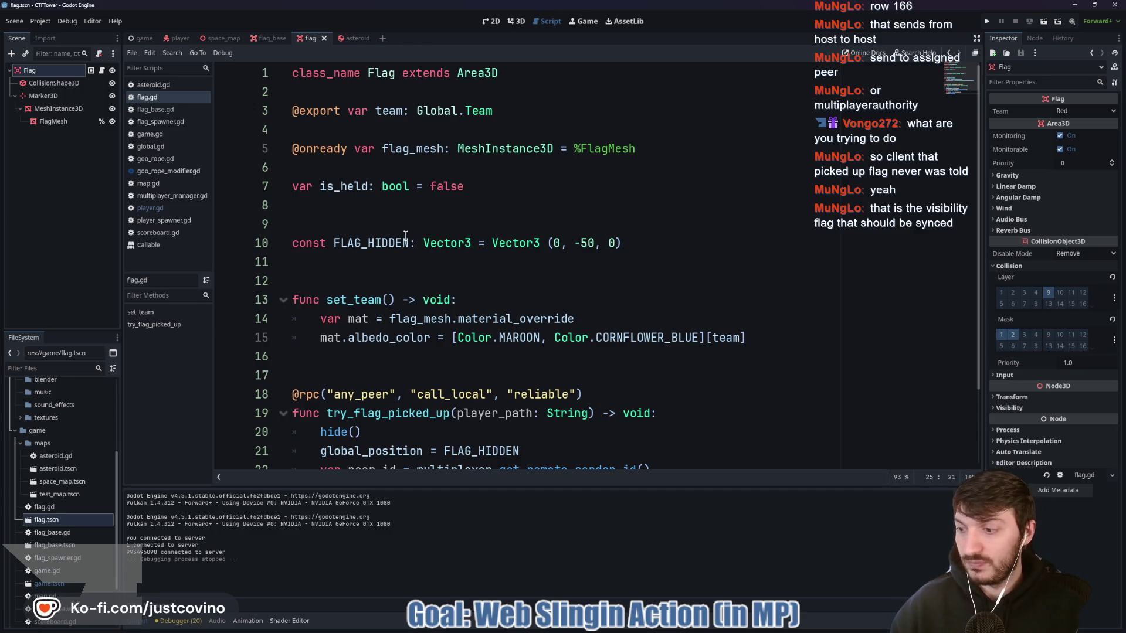
click(44, 69)
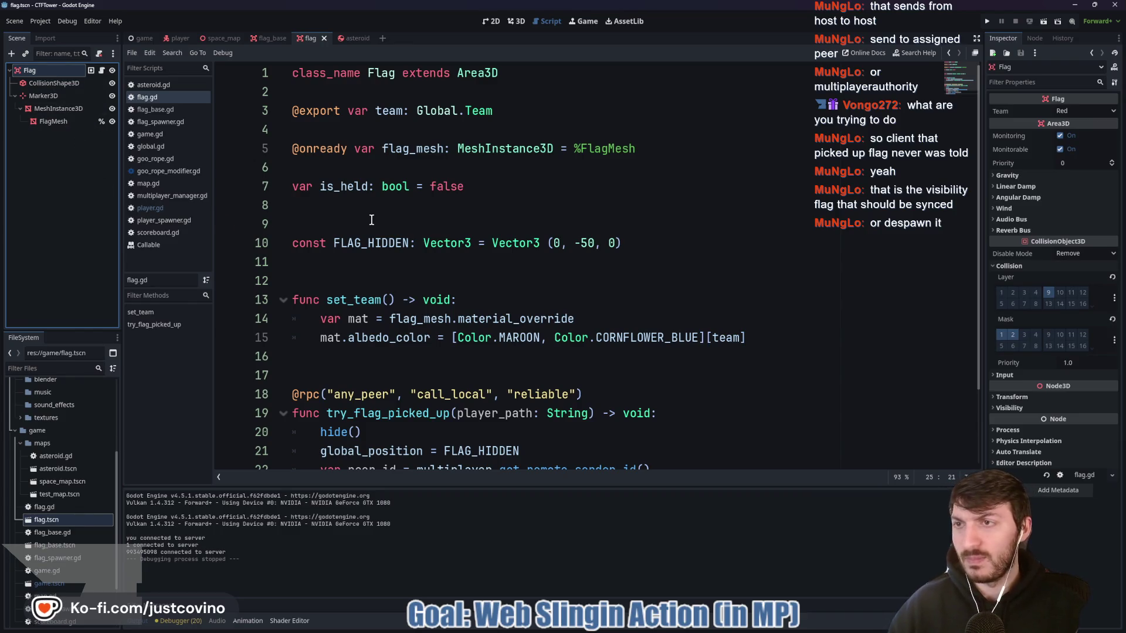
key(ctrl+a)
text(syncho)
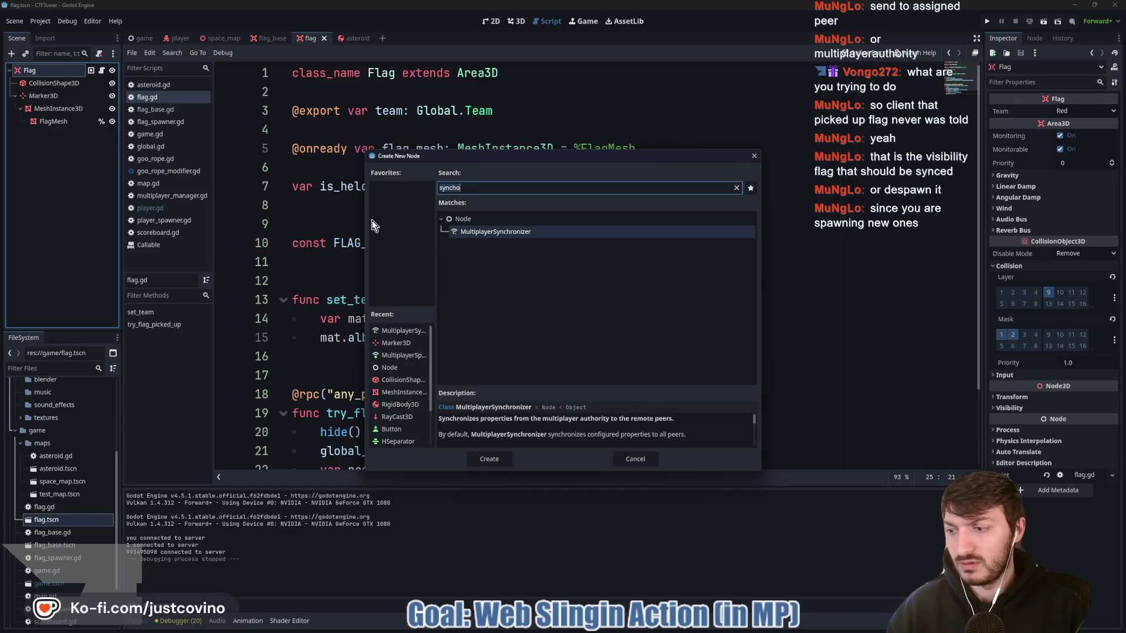
key(Return)
double_click(80, 134)
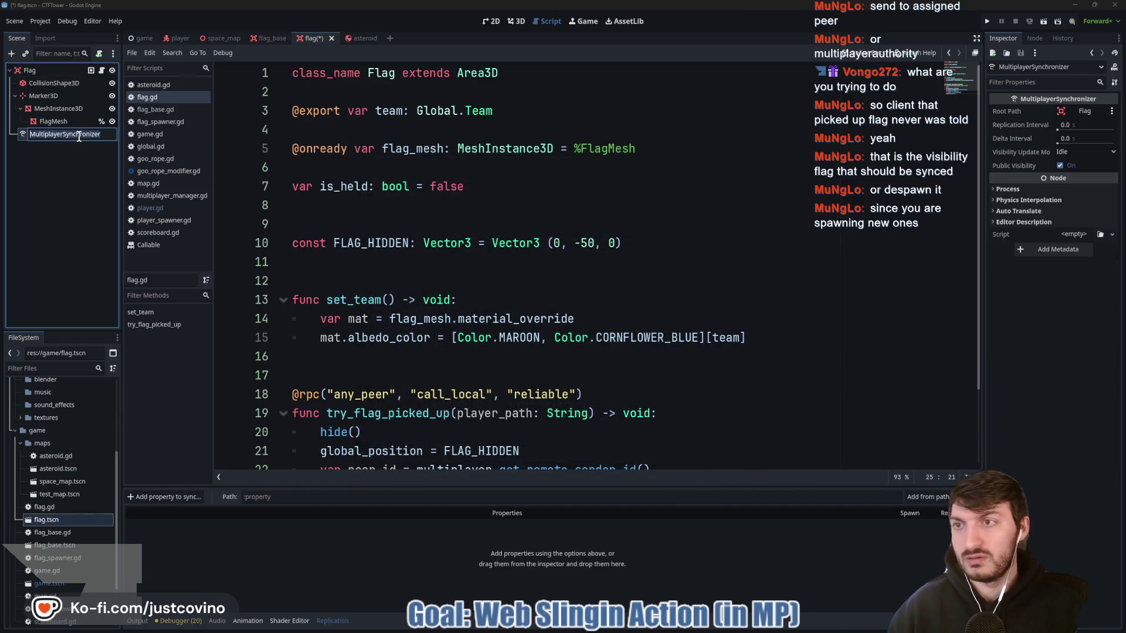
text(FlagS)
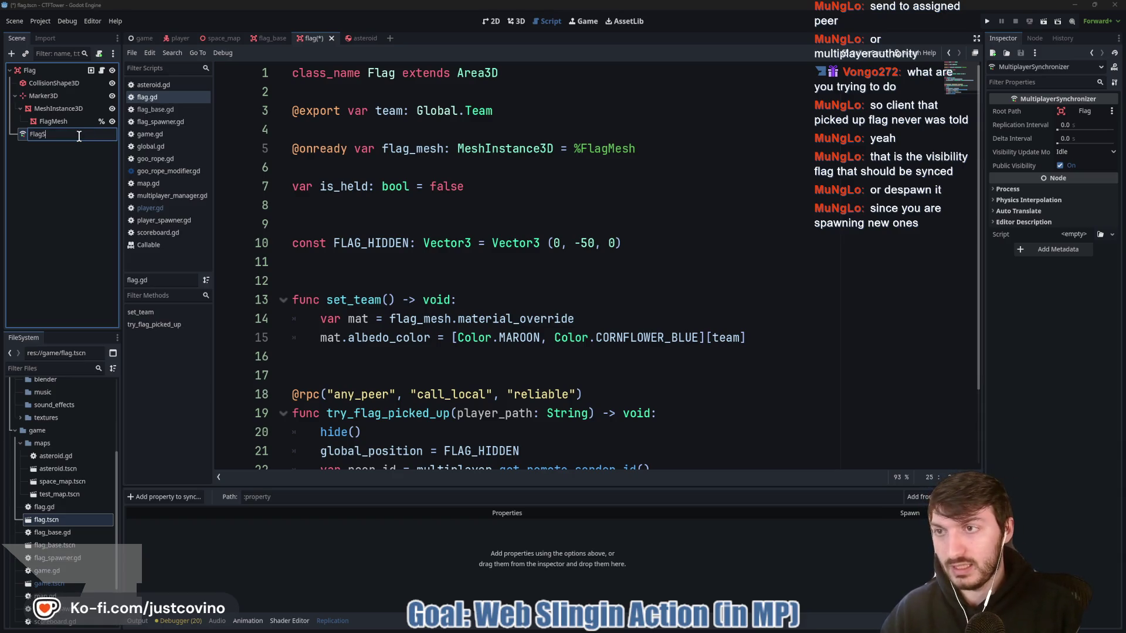
text(ynchronizer)
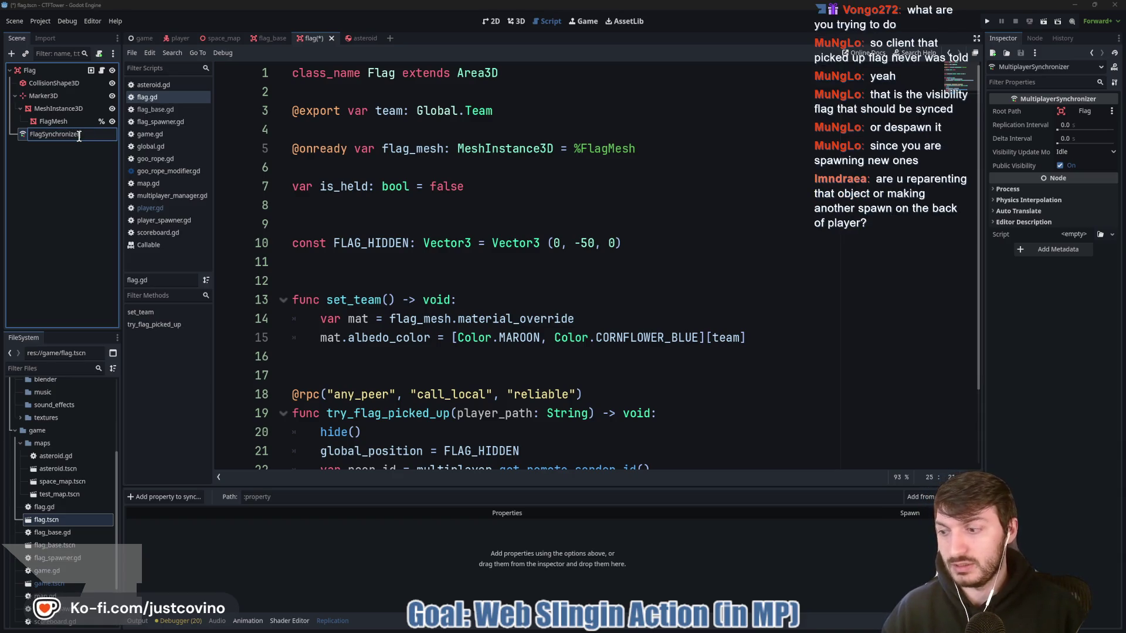
key(Return)
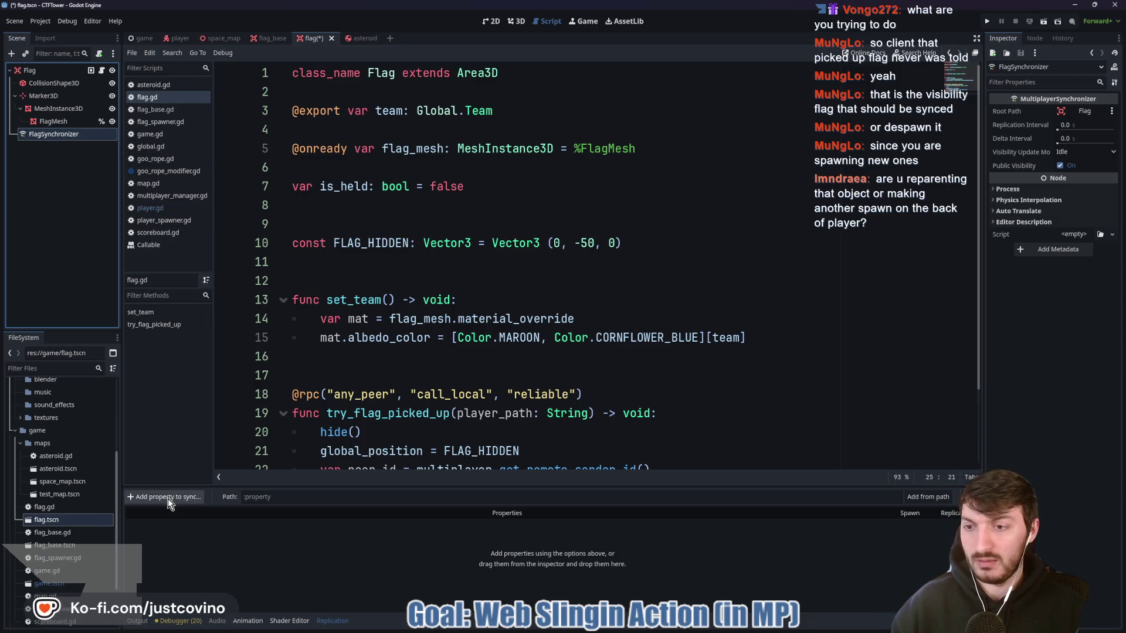
Add Flag:position to the FlagSynchronizer's synced properties
click(167, 499)
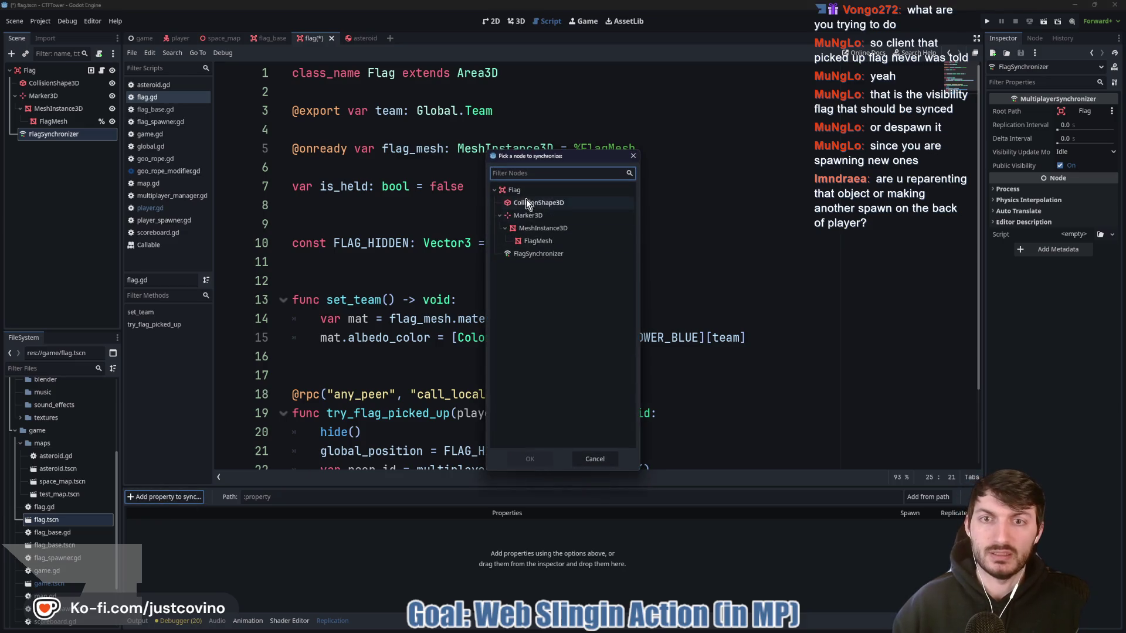
click(520, 192)
click(524, 459)
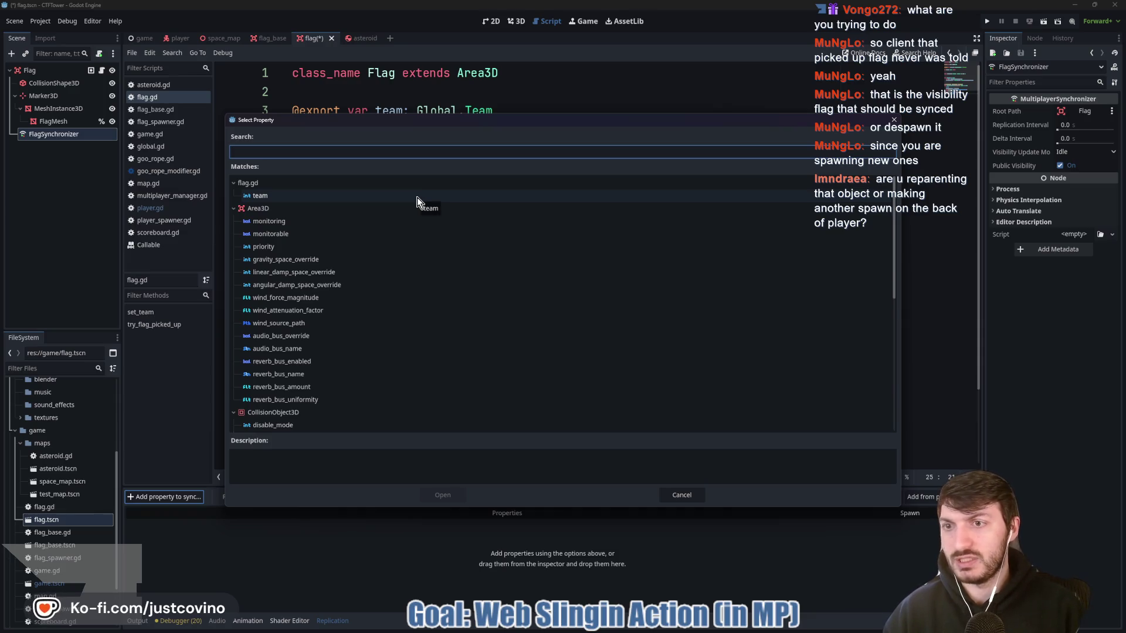
text(pos)
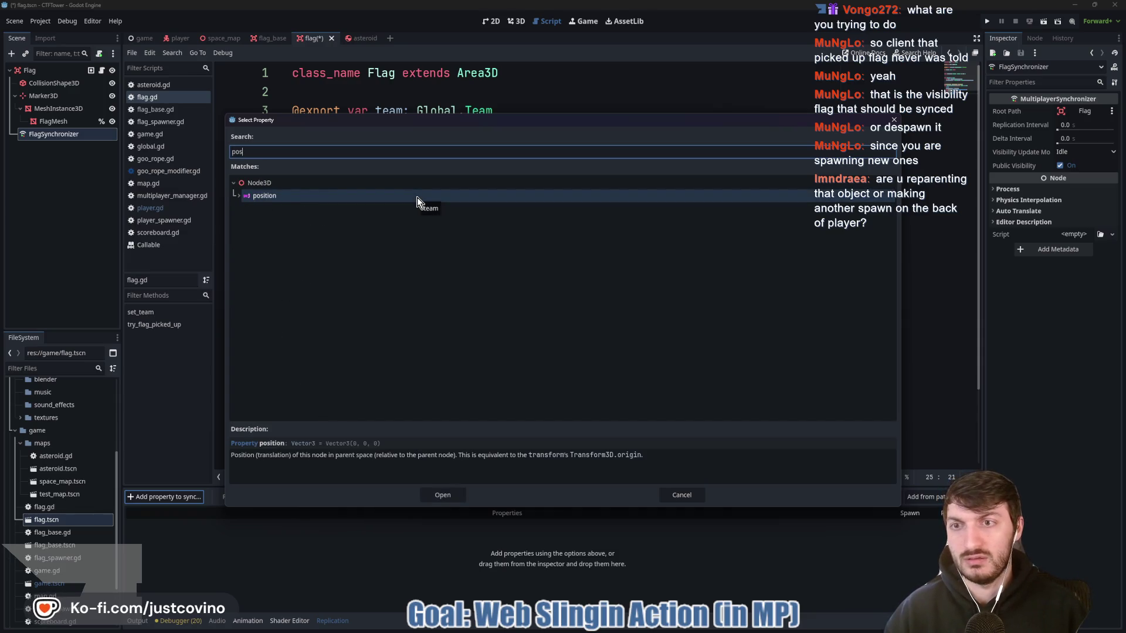
click(440, 494)
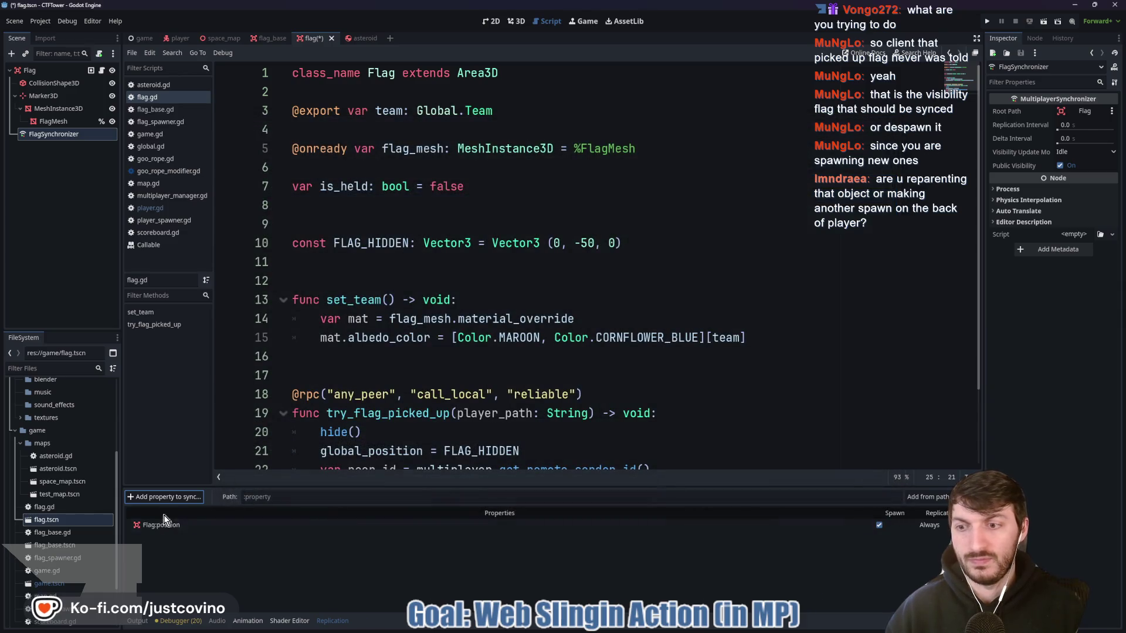
Add Flag:visible to the synced properties, save the flag scene, and relaunch the test
click(165, 498)
click(515, 194)
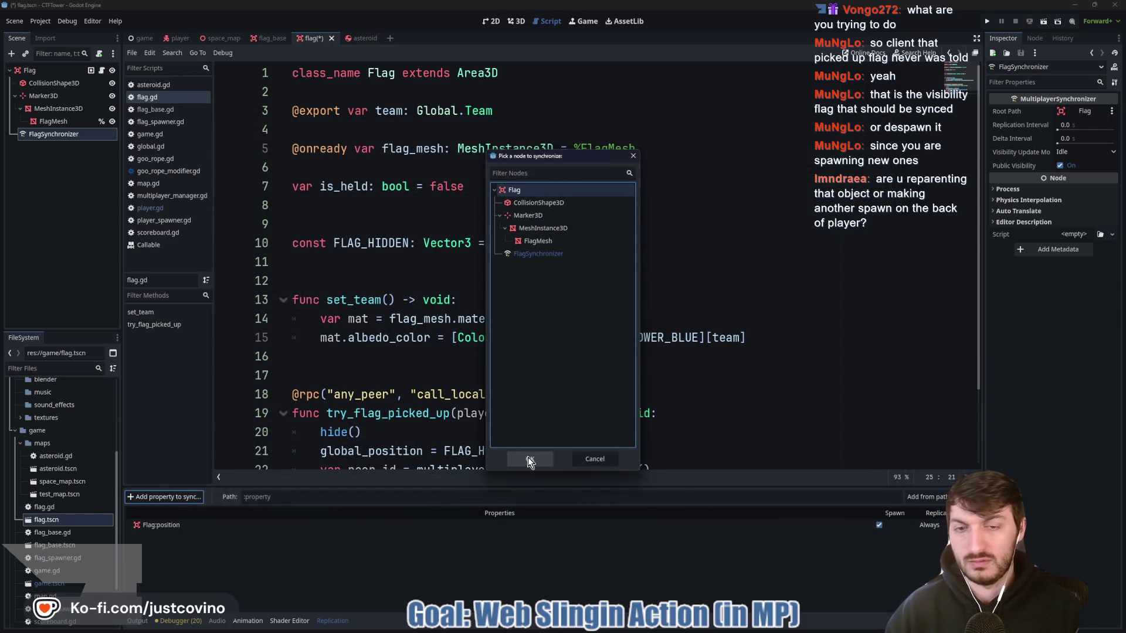
click(528, 459)
text(visib)
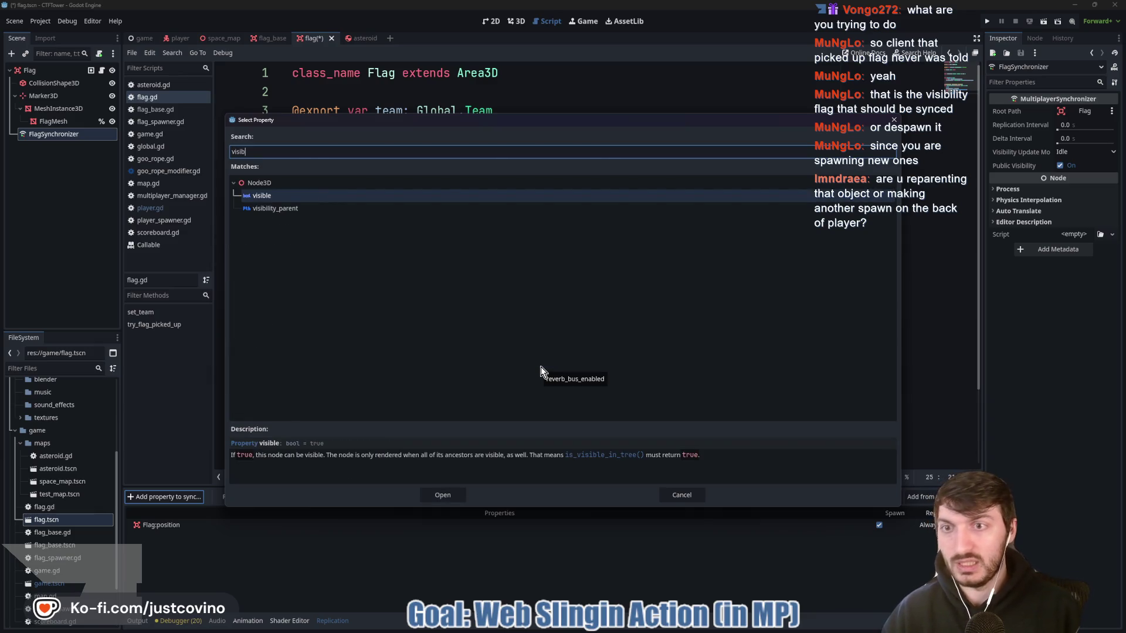
key(Return)
click(391, 357)
key(ctrl+s)
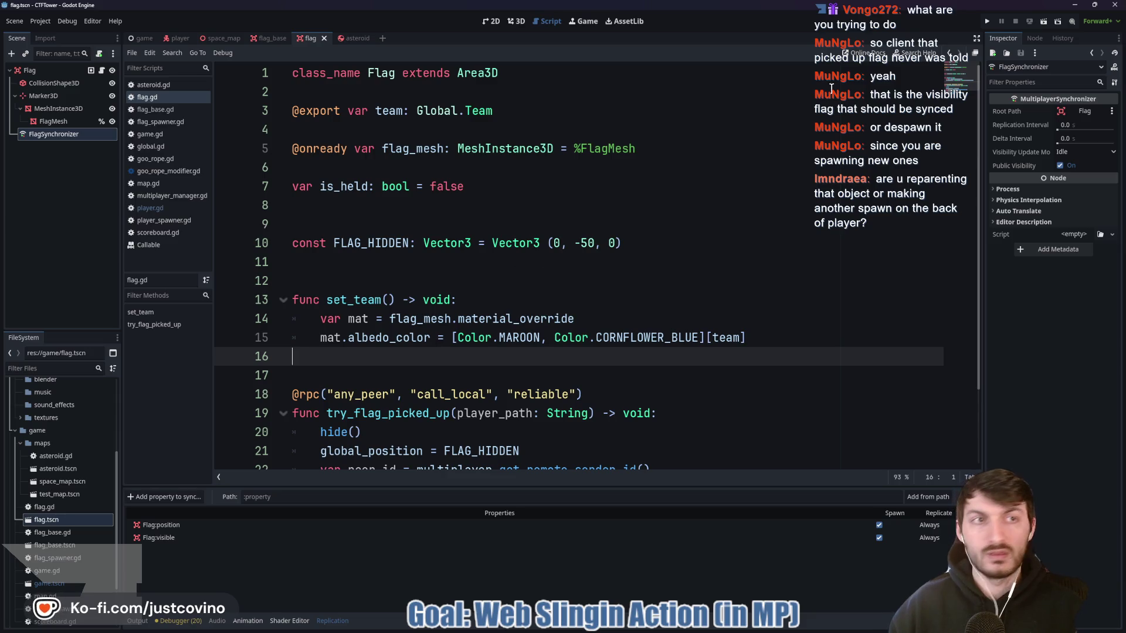
click(989, 21)
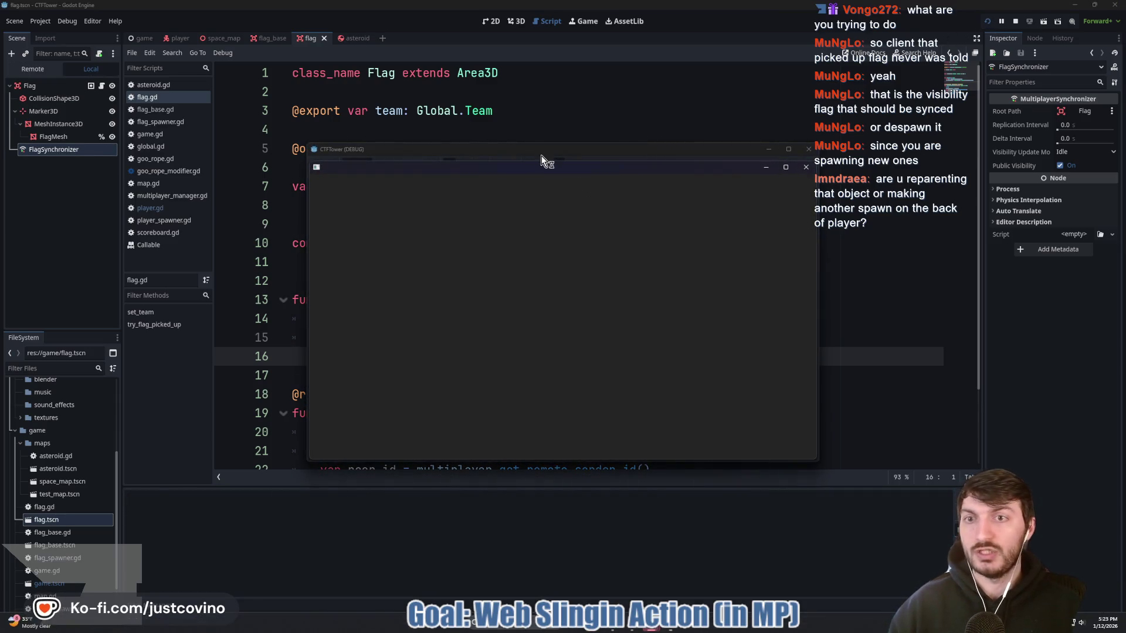
Arrange the two game windows side by side, host on the left, join on the right, and start the match
mouse_move(533, 151)
mouse_down()
mouse_move(272, 168)
mouse_move(250, 153)
mouse_up()
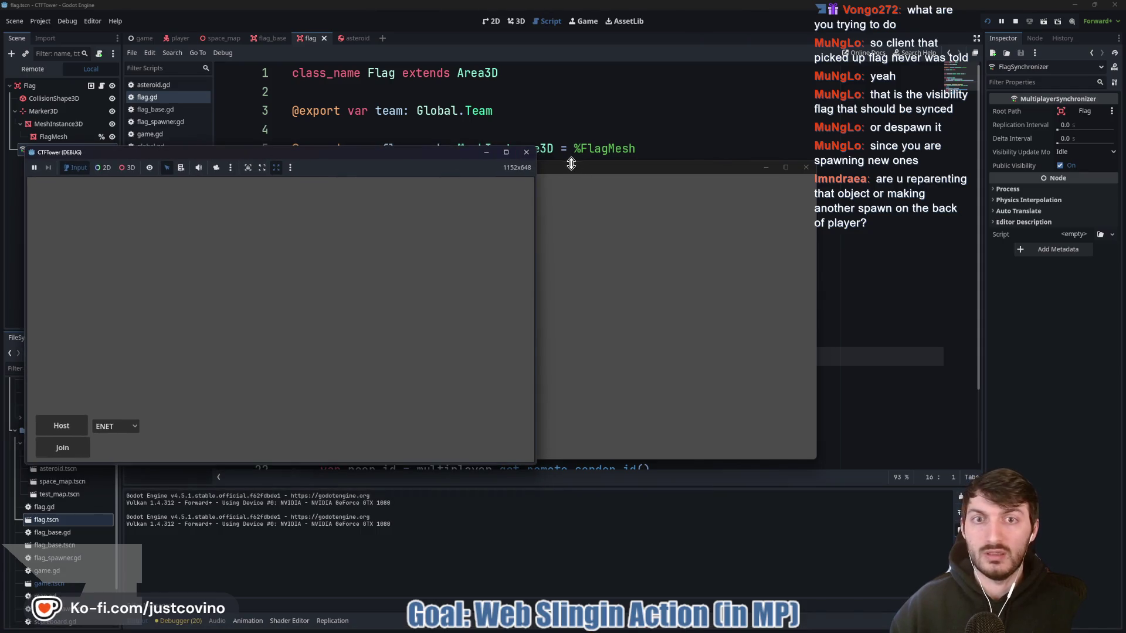
drag(577, 166, 815, 158)
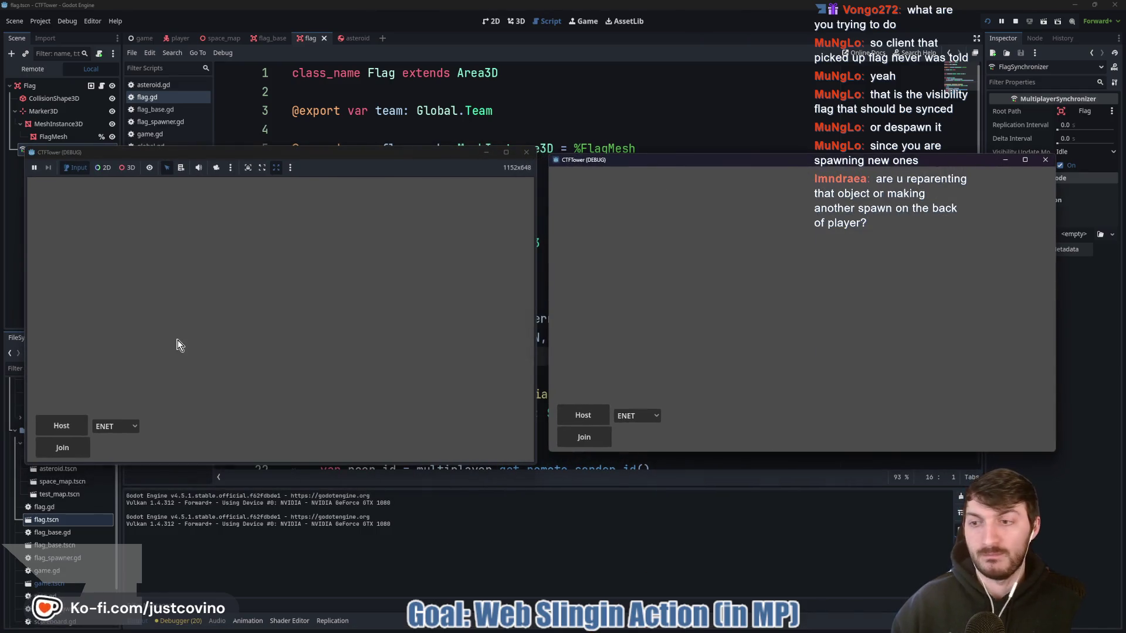
click(56, 426)
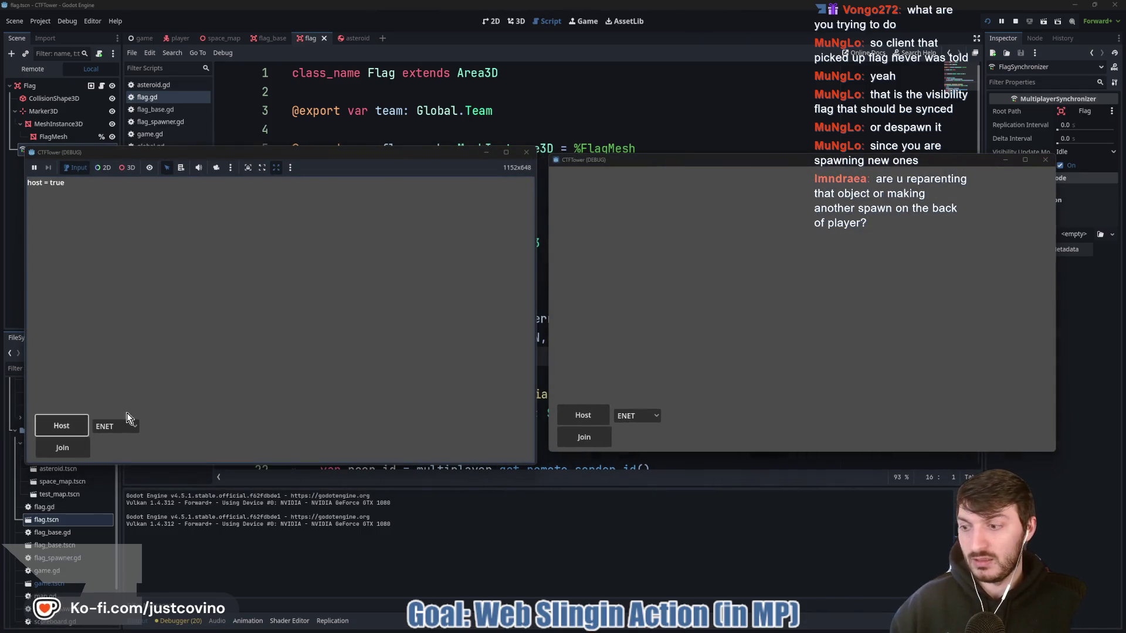
click(575, 441)
click(332, 319)
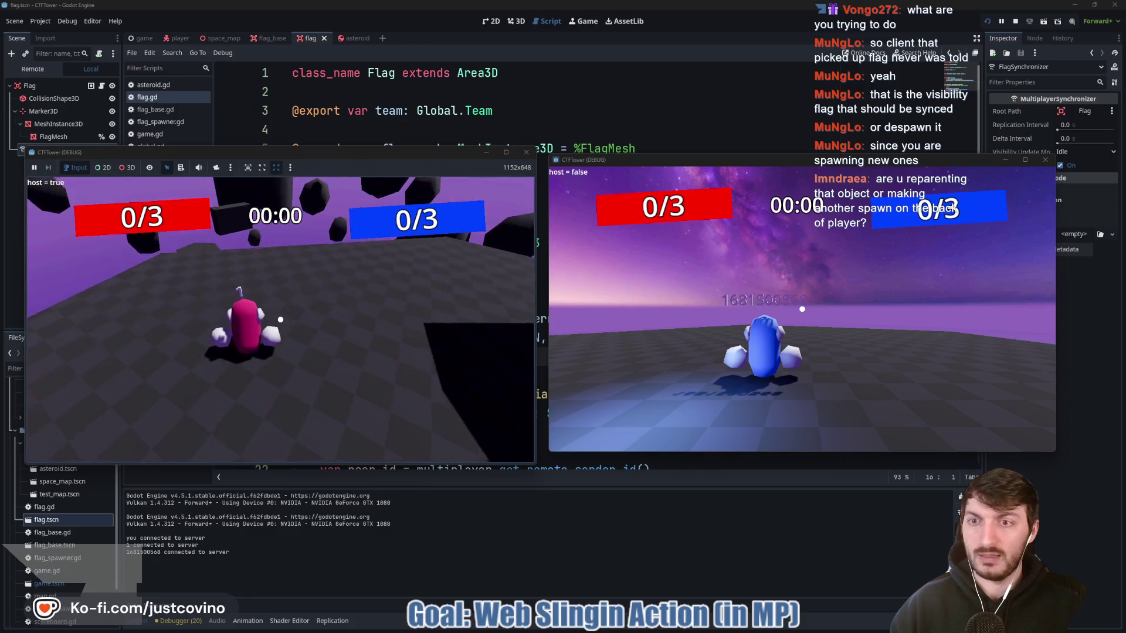
key(super)
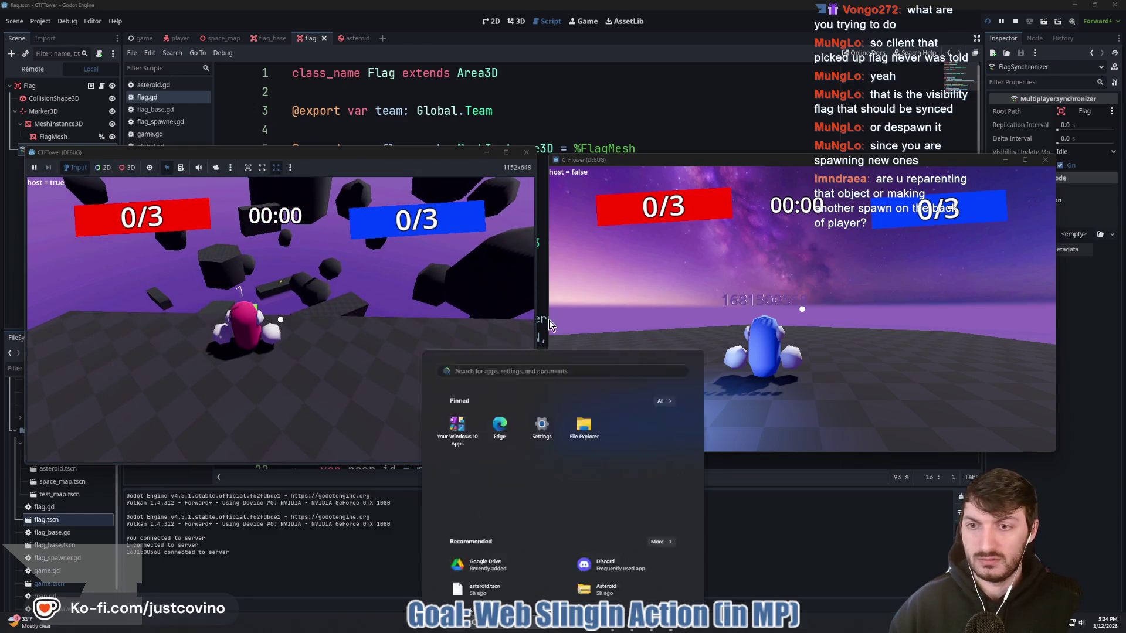
click(281, 320)
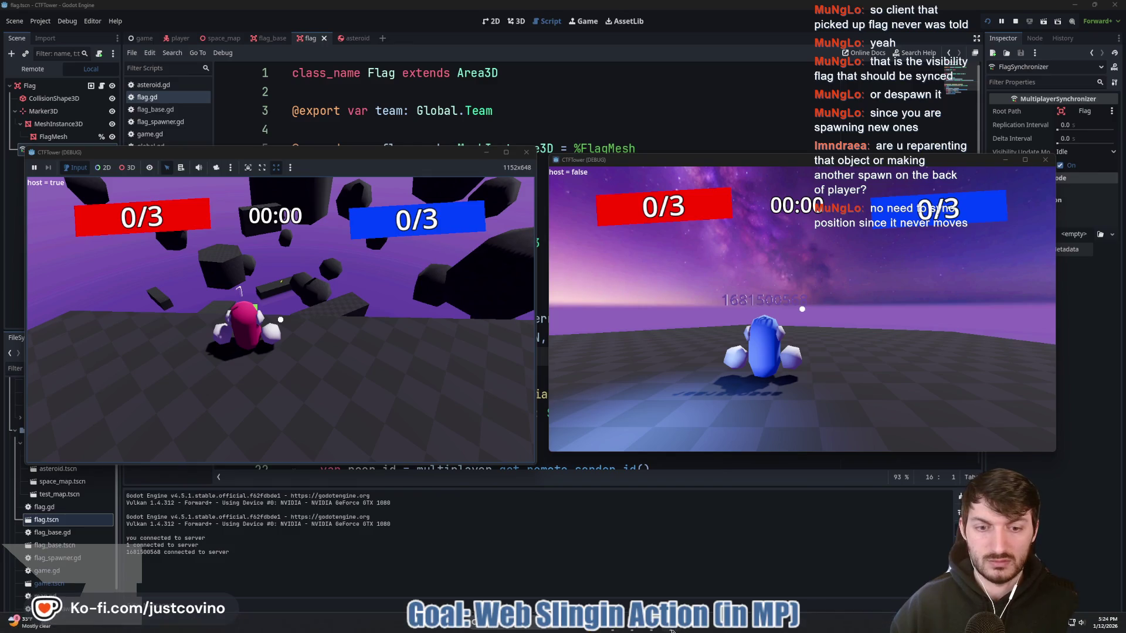
key(alt+Tab)
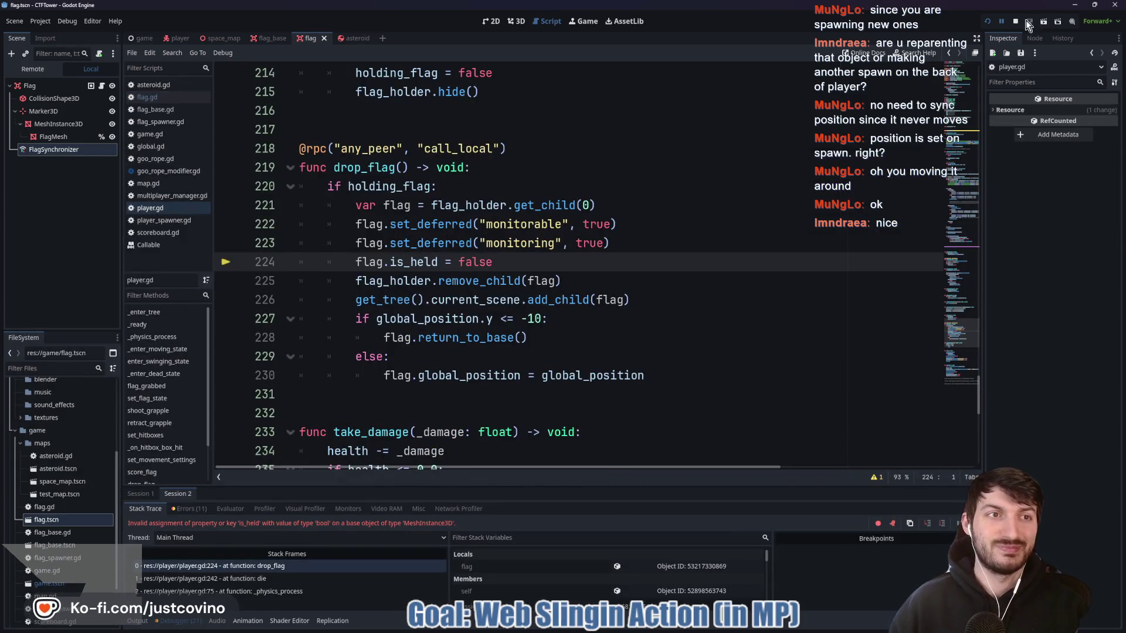
Stop the game after the drop_flag error and append '#TODO FIX THIS' to line 218's rpc call
click(1015, 21)
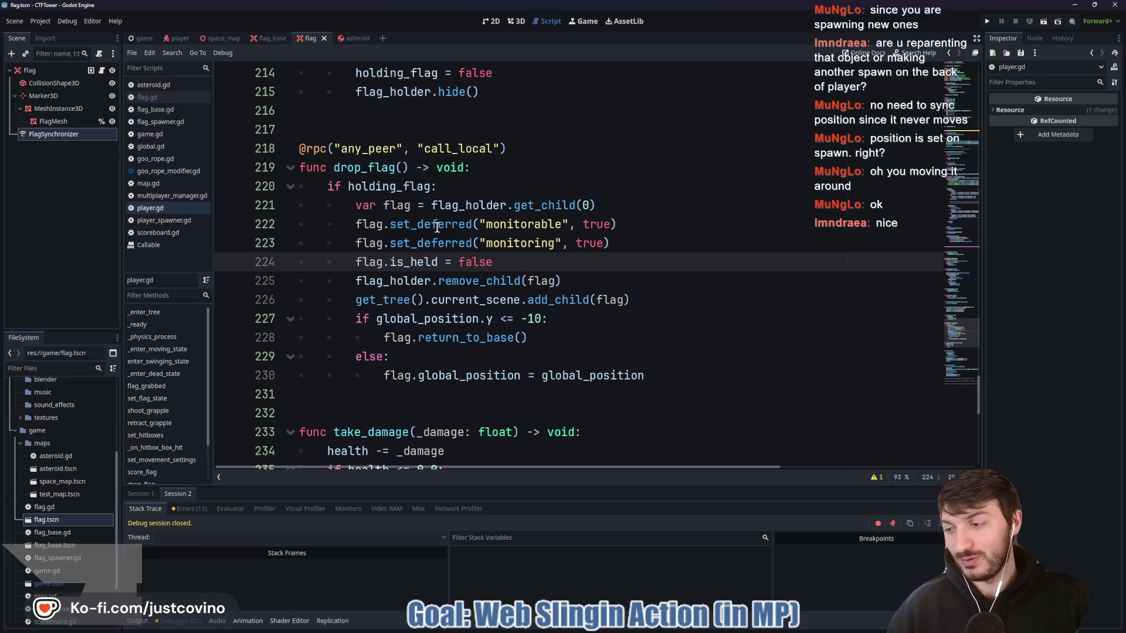
click(543, 146)
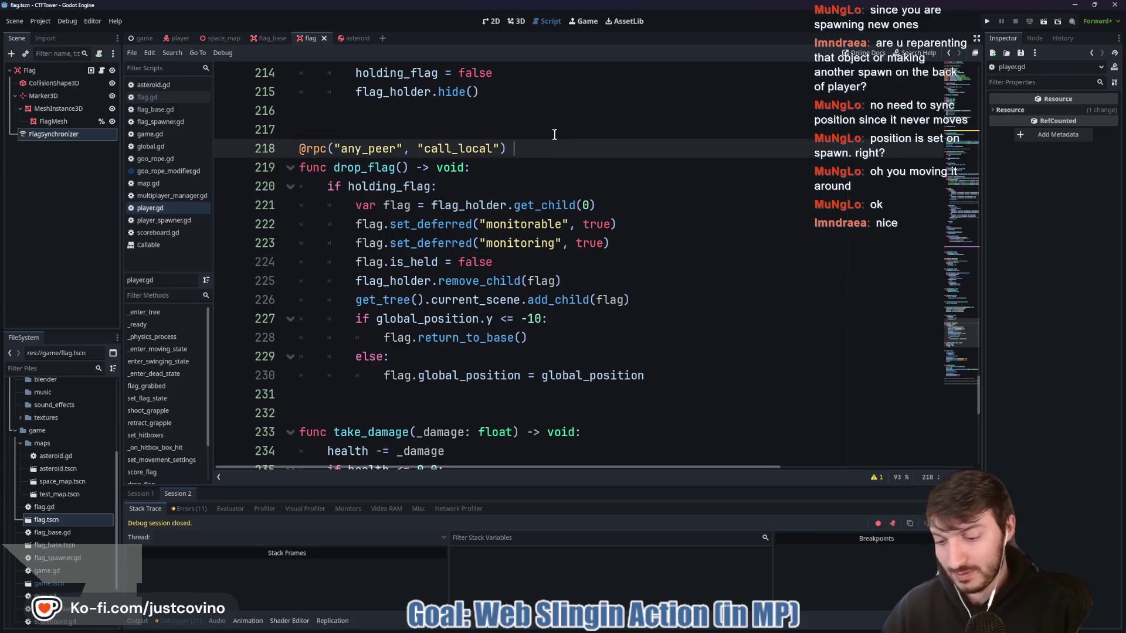
text(#TODO FIX THIS)
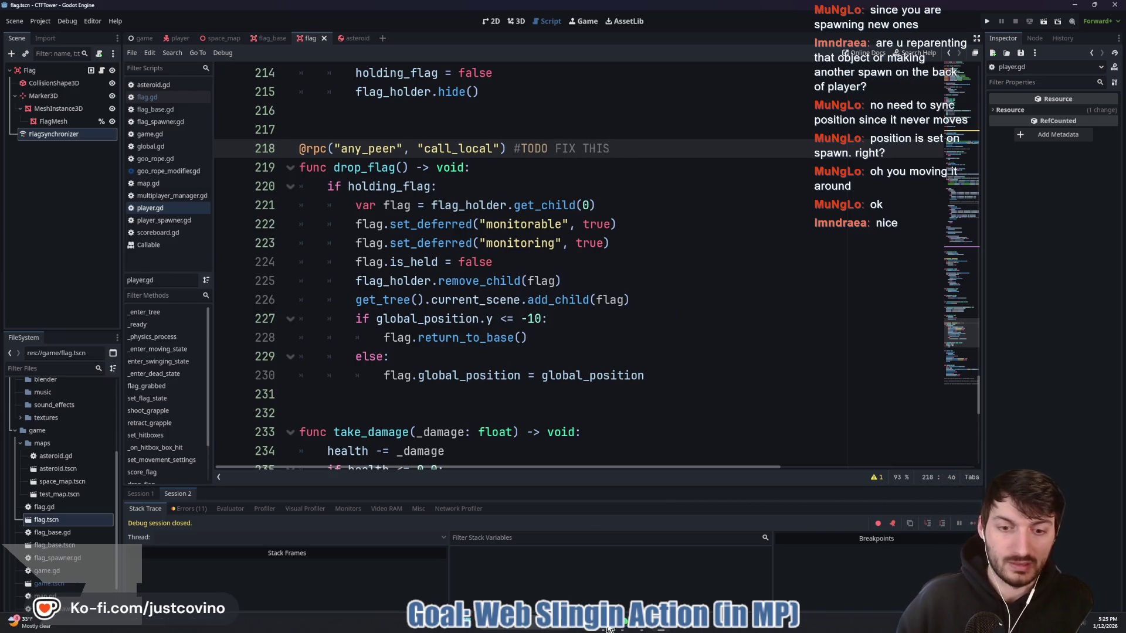
click(611, 625)
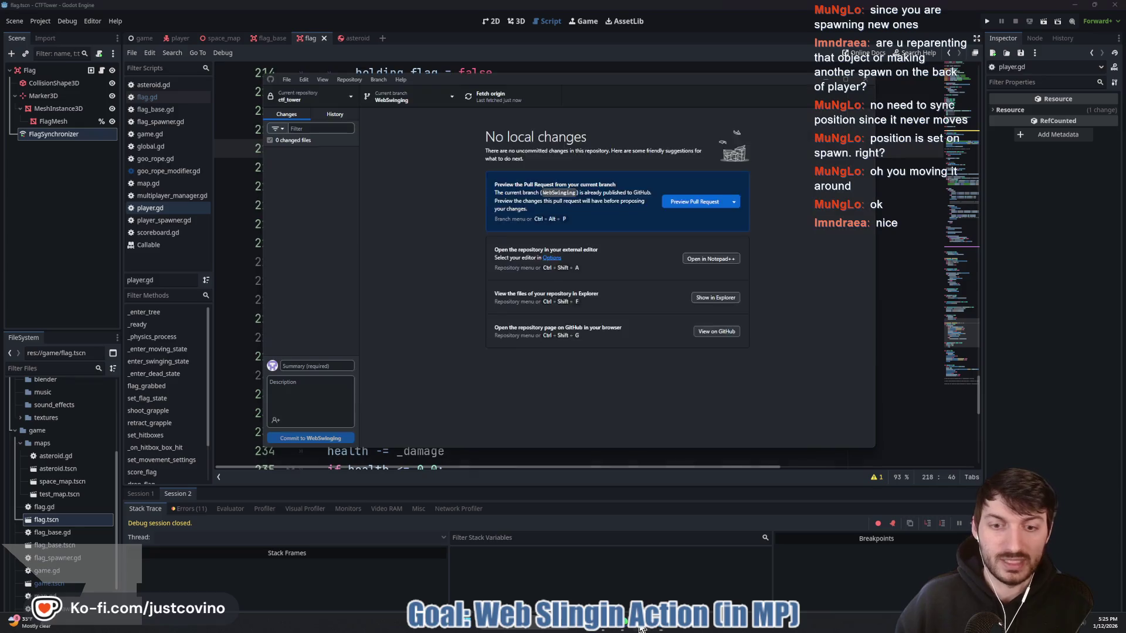
Commit the six changed files as 'Fixed pick up flag', push to origin, and return to Godot
click(326, 366)
text(Fixed pick up flag)
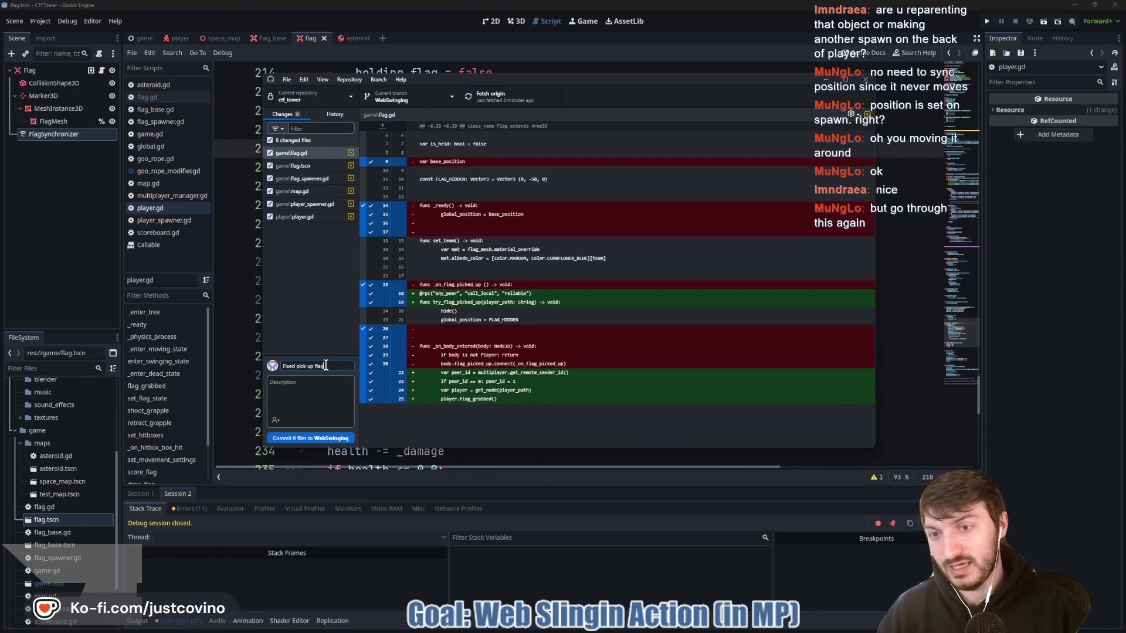
text(Picking up flag is now secure.)
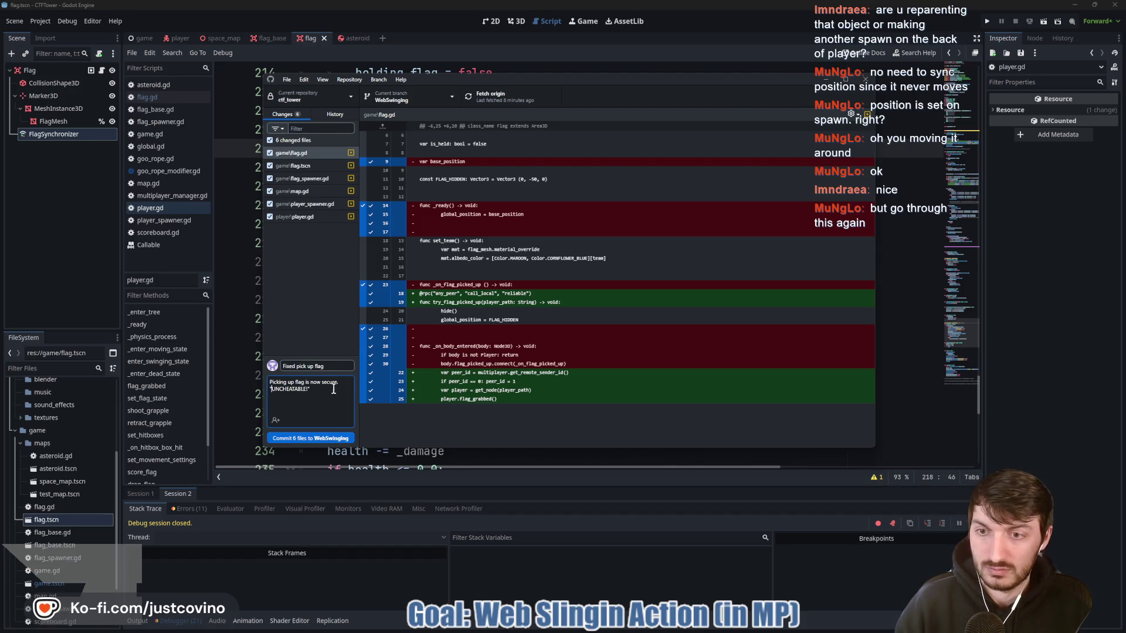
click(317, 438)
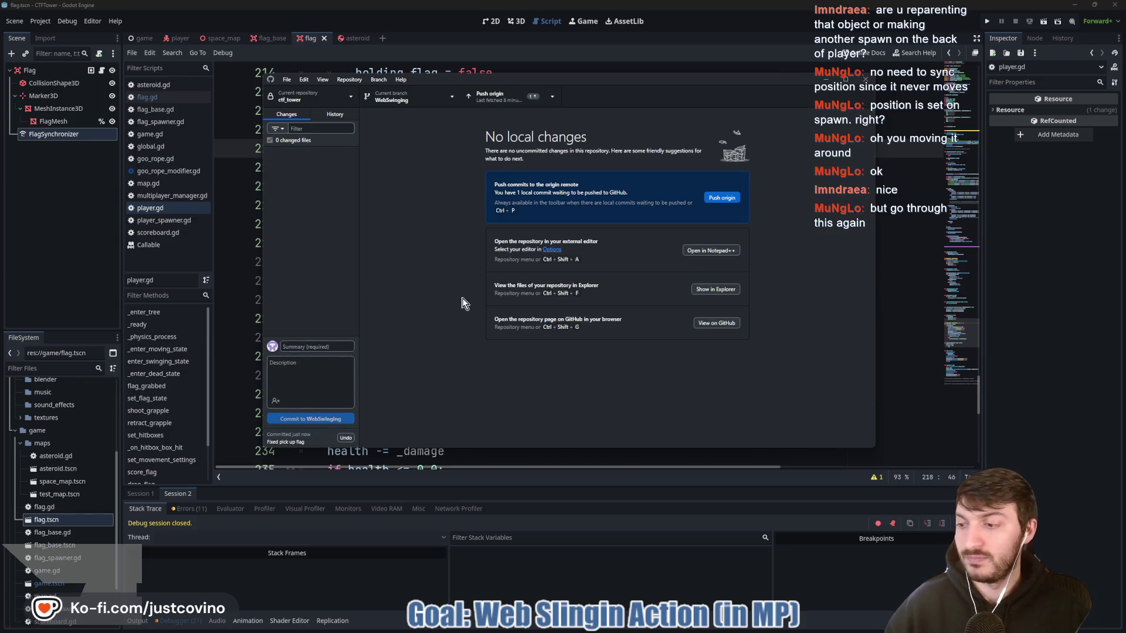
click(723, 198)
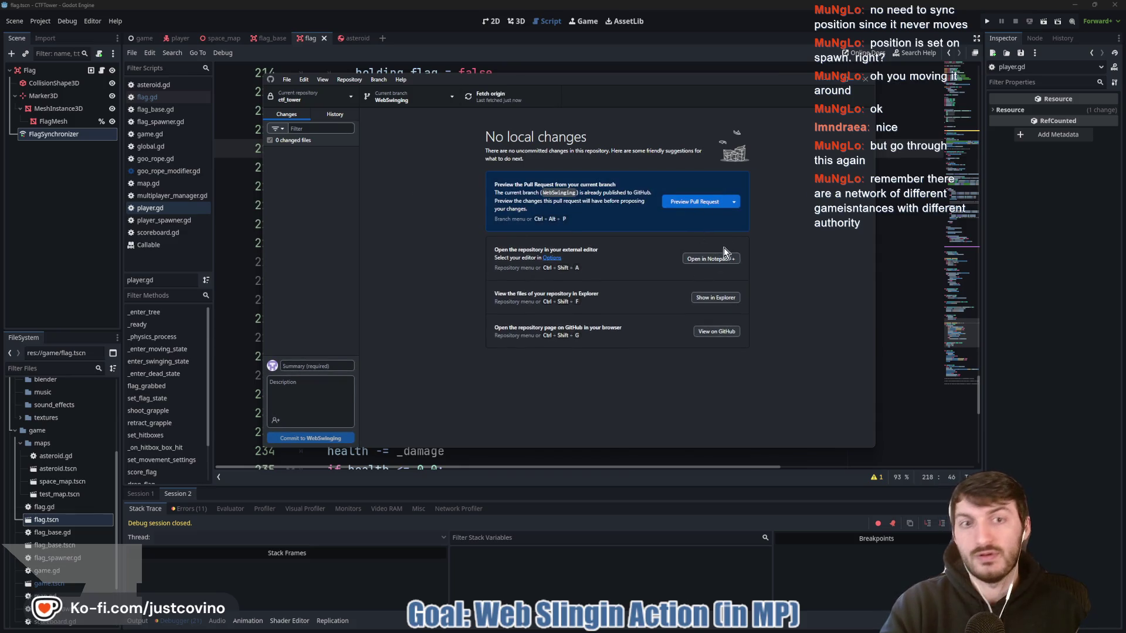
key(alt+Tab)
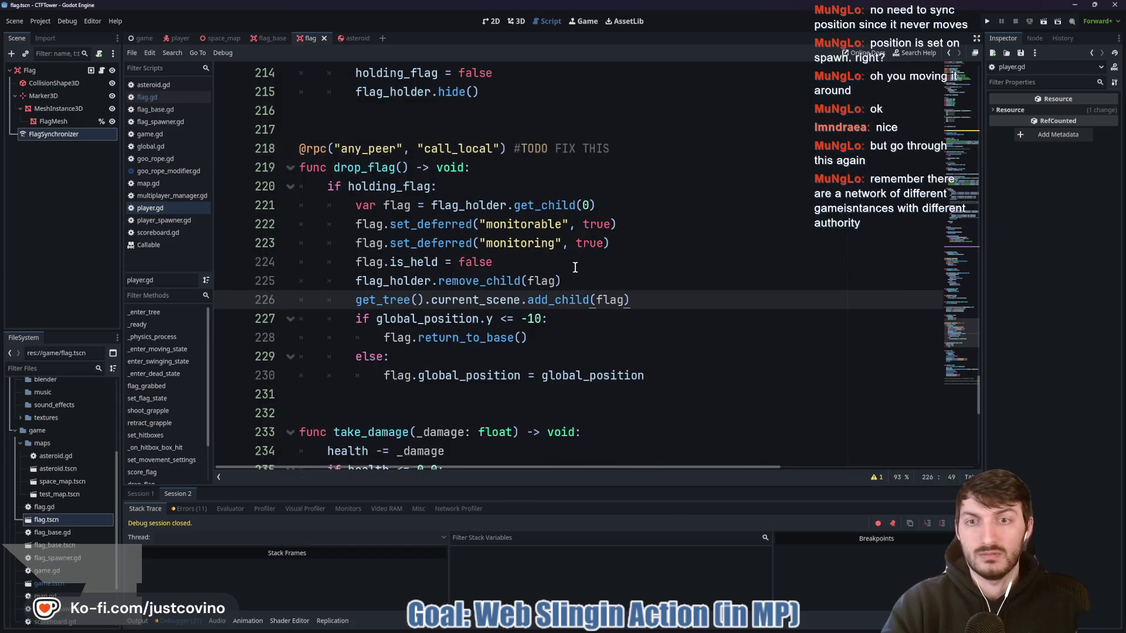
scroll(575, 268, up, 14)
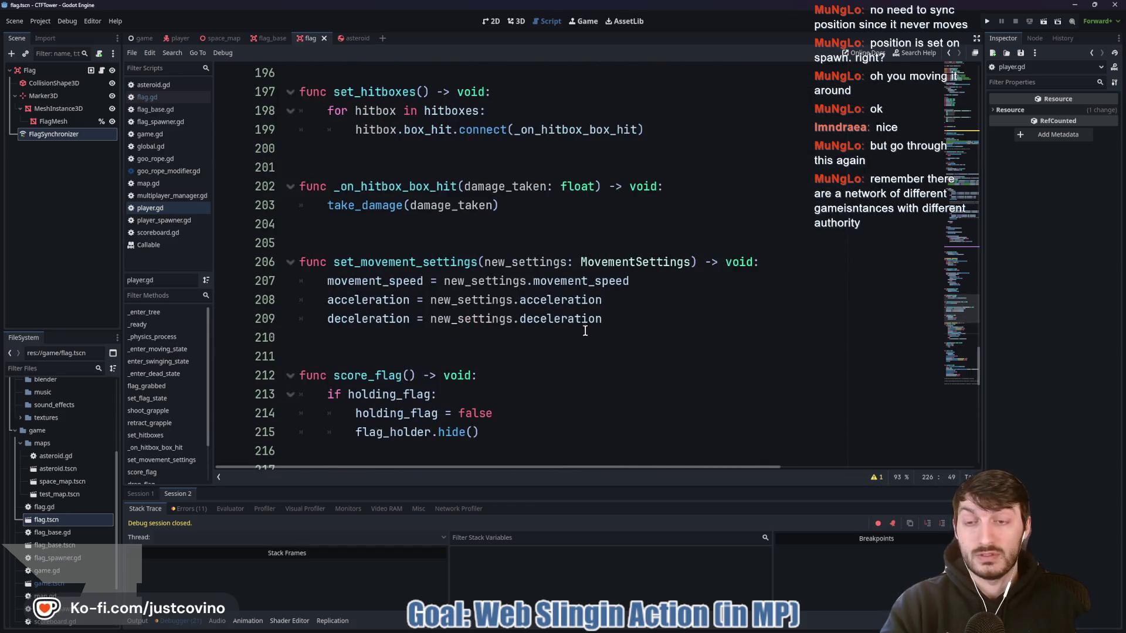
click(177, 38)
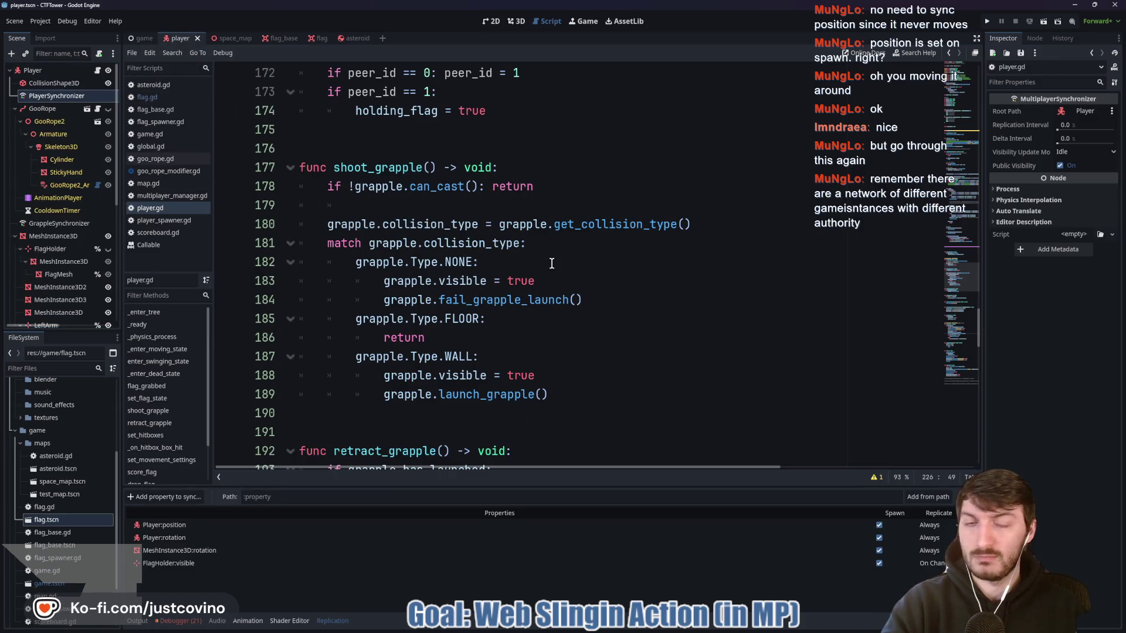
scroll(538, 265, up, 4)
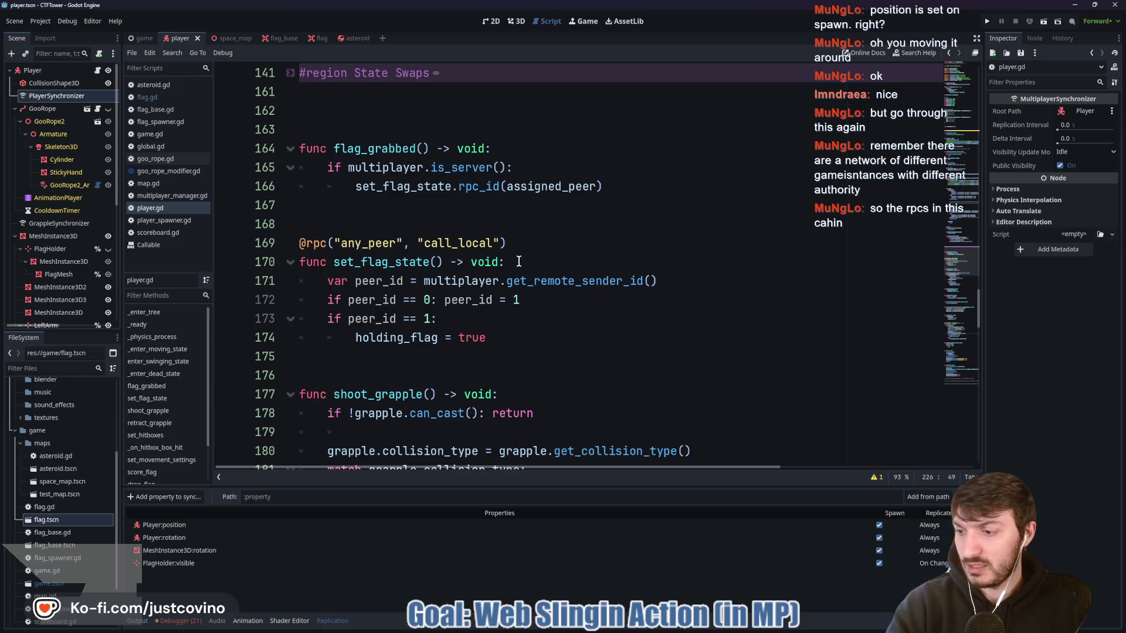
scroll(525, 269, up, 2)
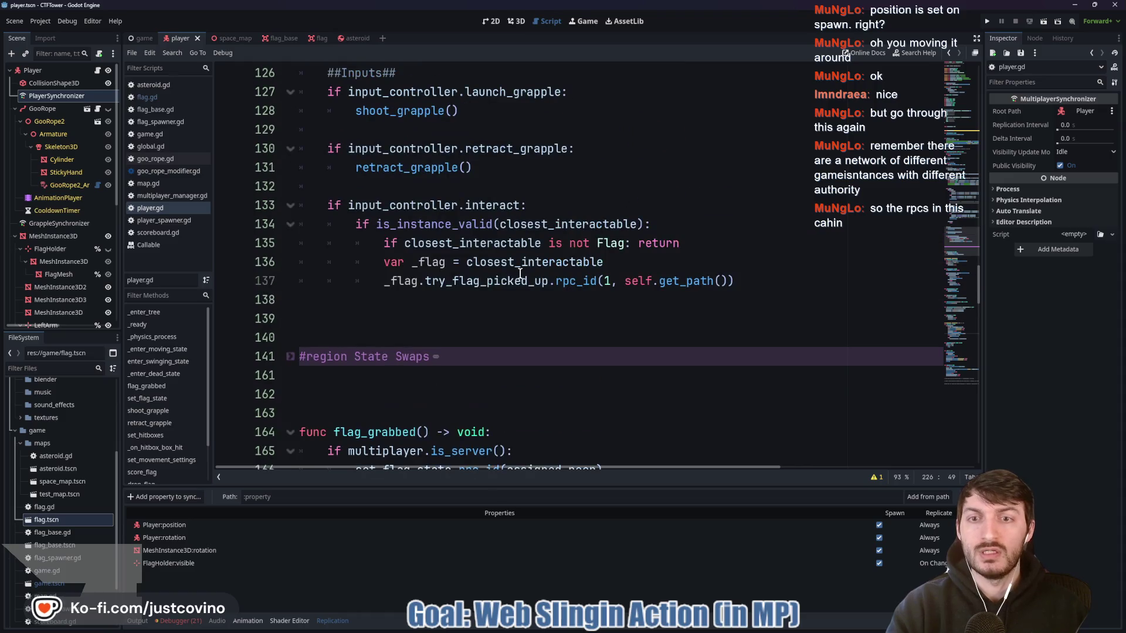
click(417, 205)
double_click(417, 204)
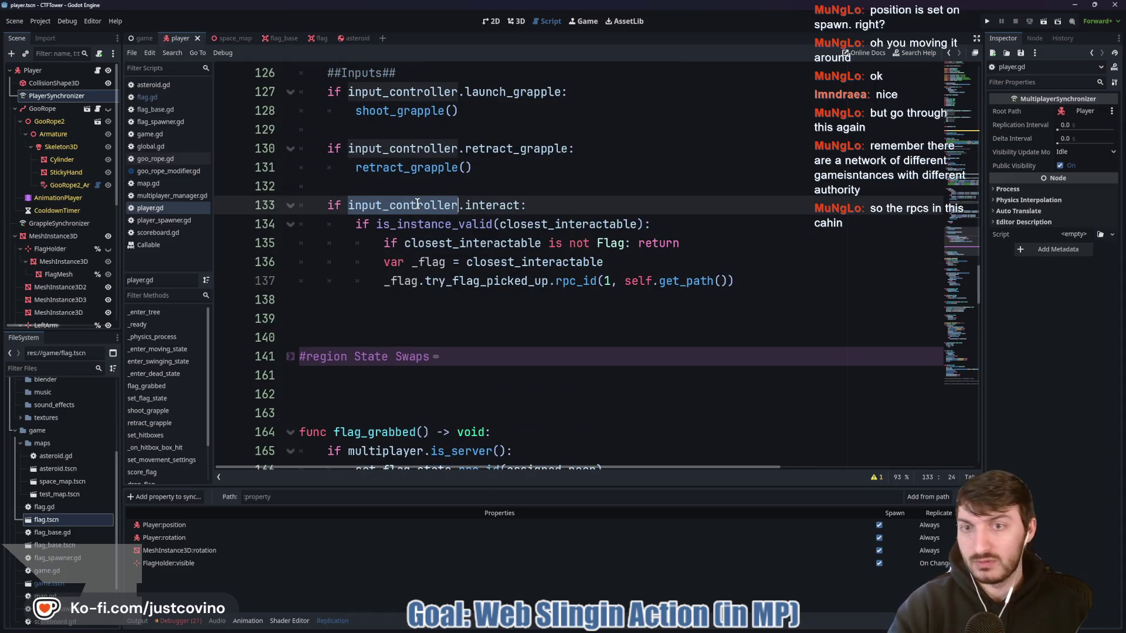
click(520, 208)
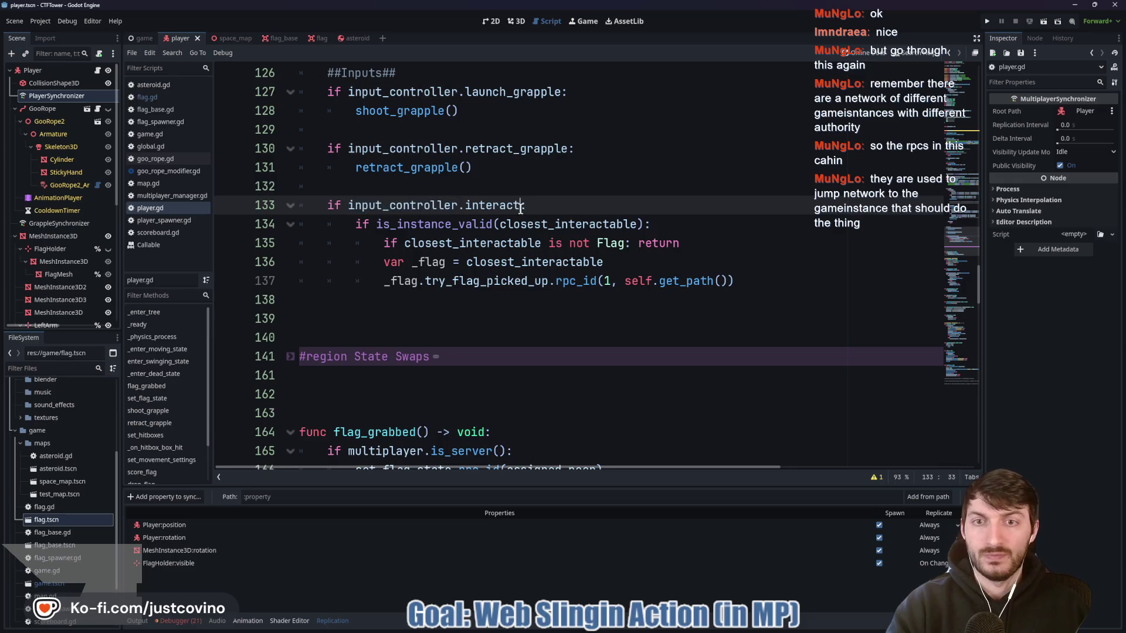
drag(722, 241, 353, 232)
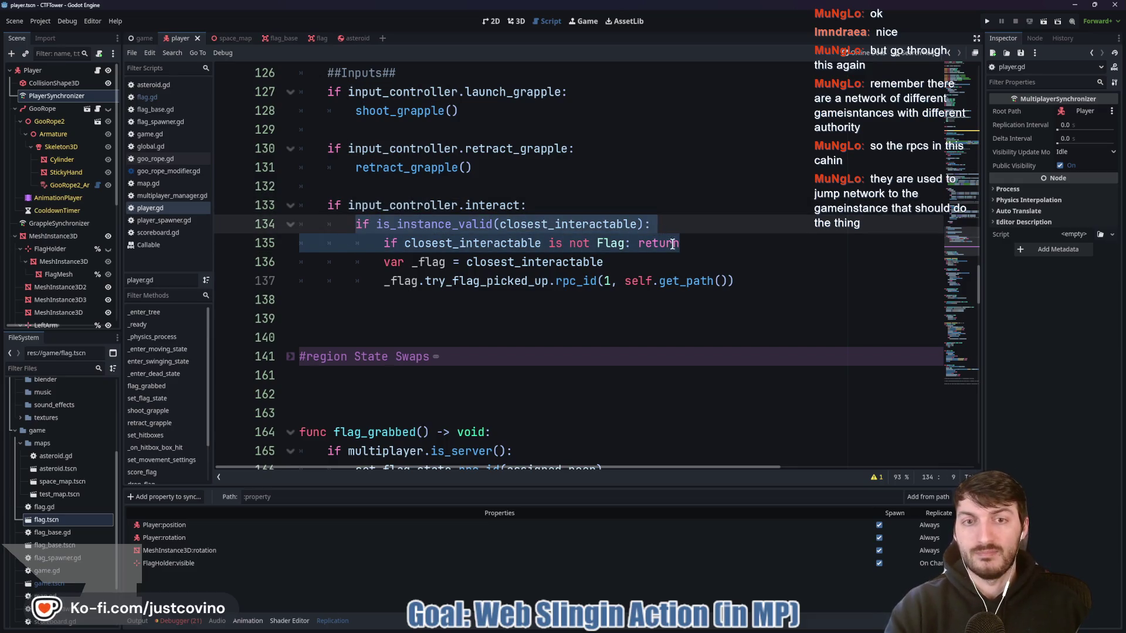
click(622, 262)
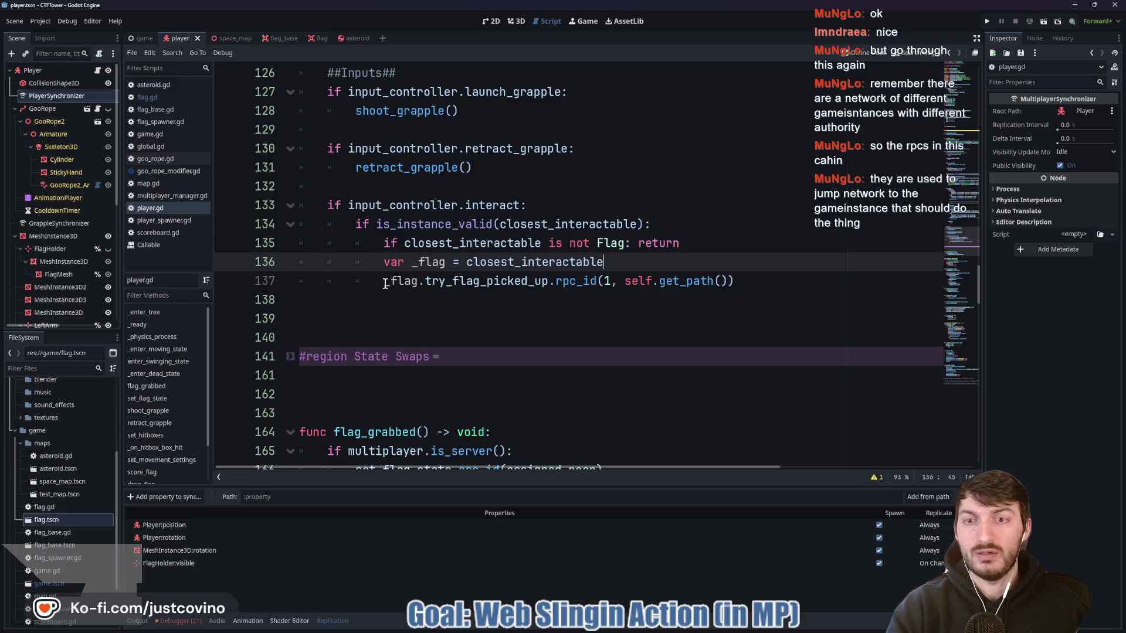
drag(384, 281, 794, 281)
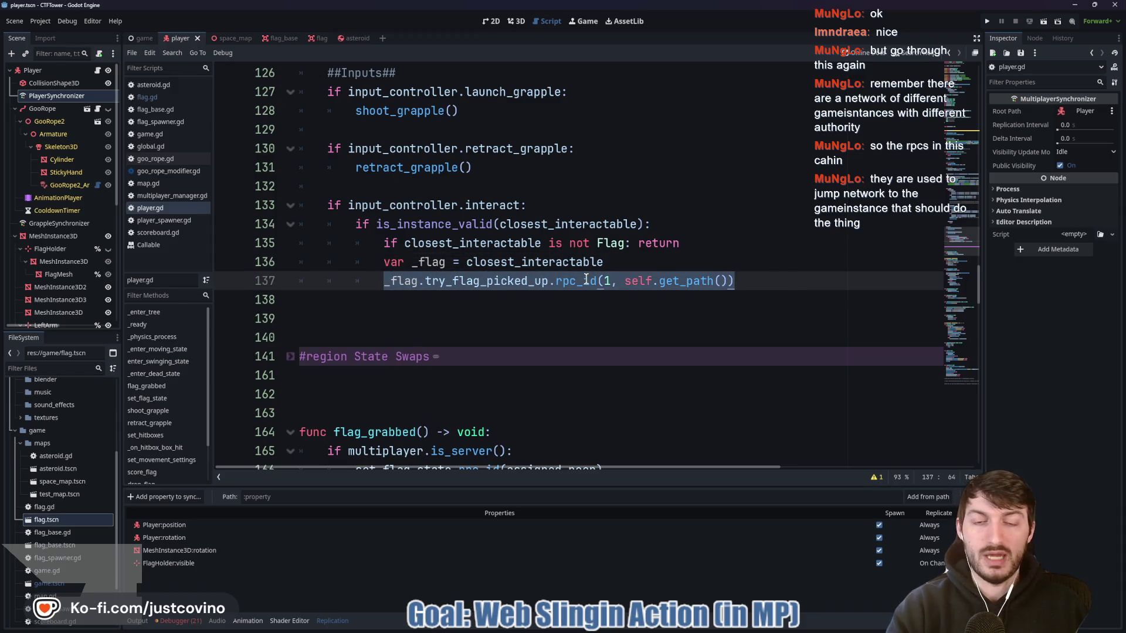
mouse_move(625, 282)
mouse_down()
mouse_move(747, 281)
mouse_move(726, 288)
mouse_up()
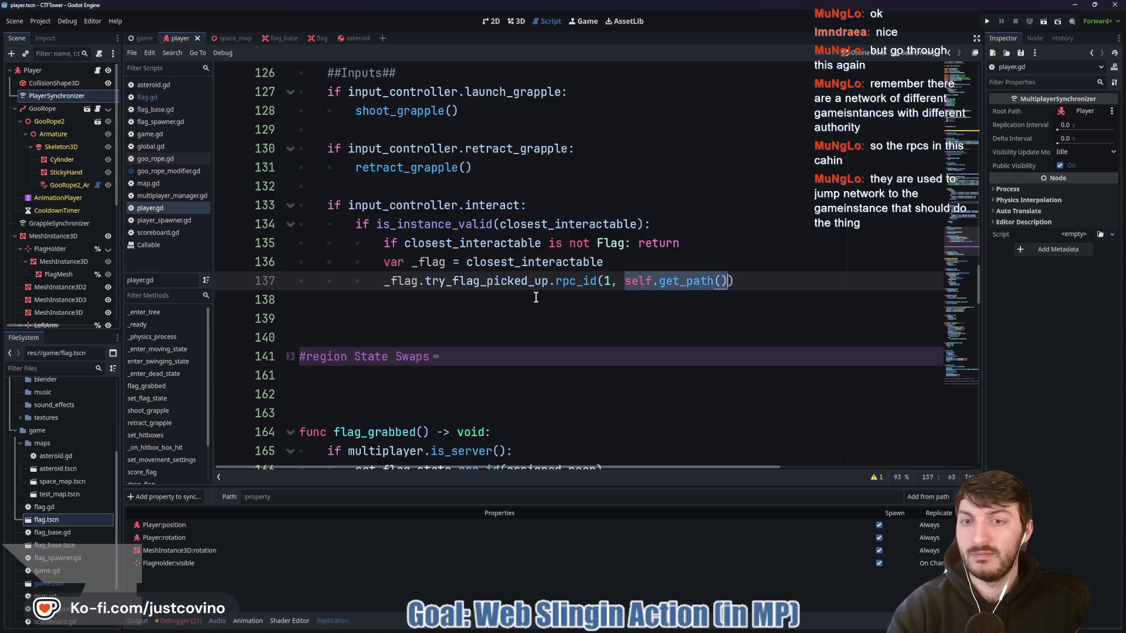
click(319, 38)
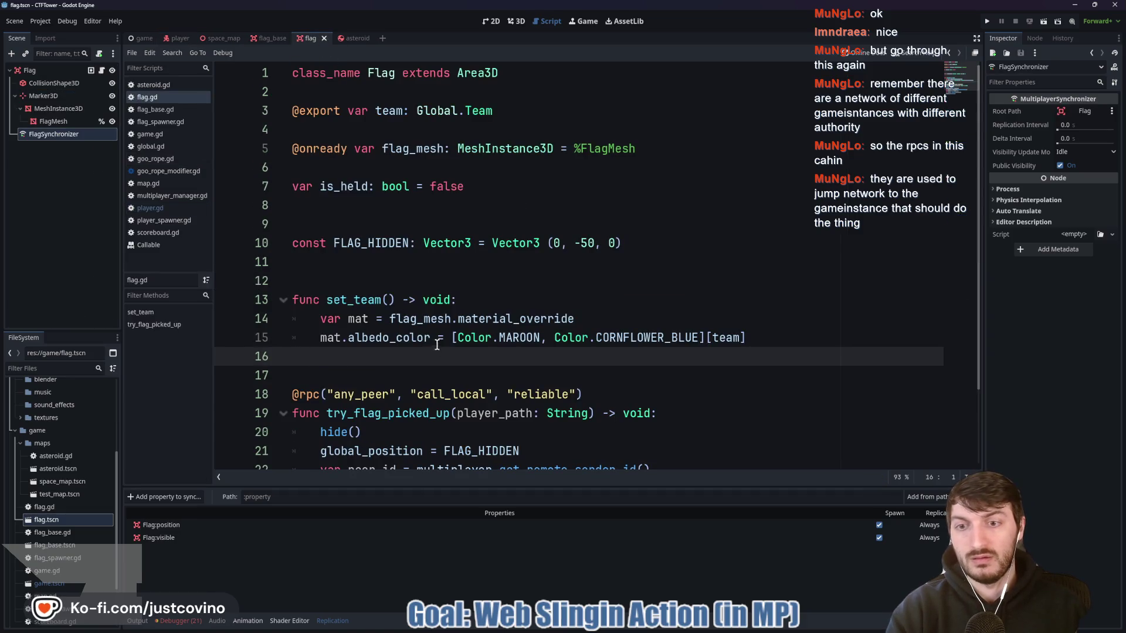
scroll(447, 325, down, 2)
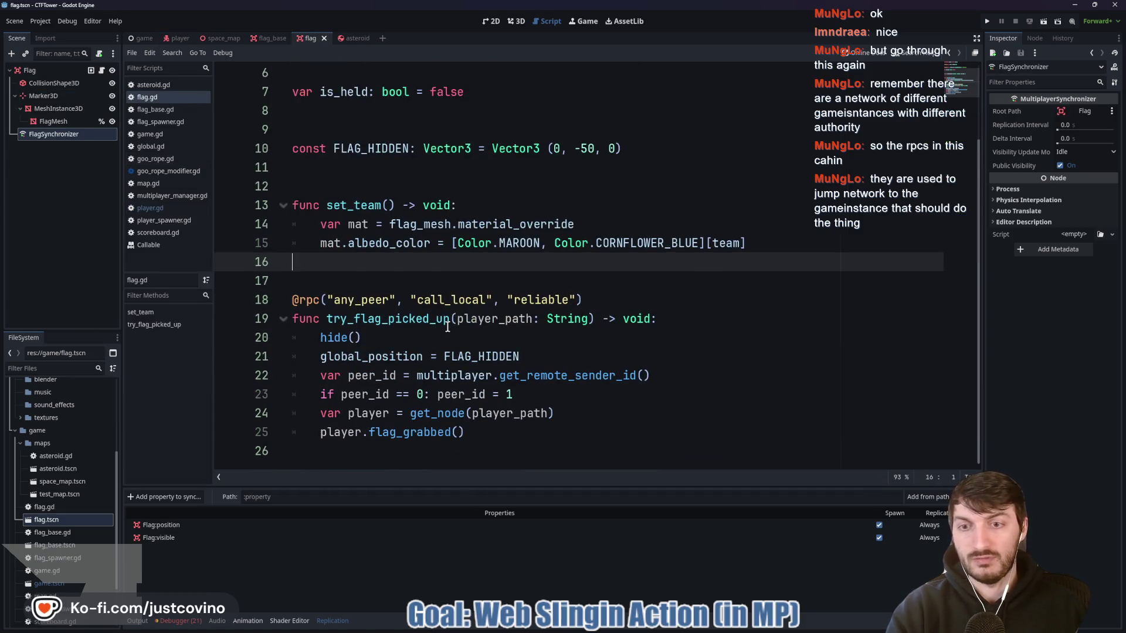
click(351, 319)
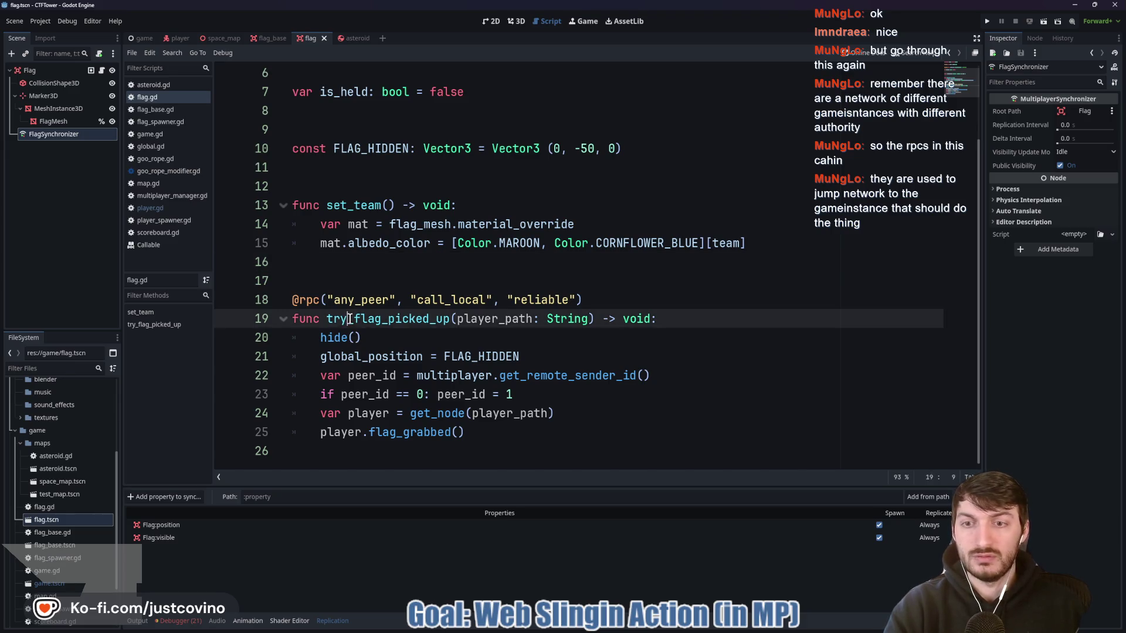
click(462, 356)
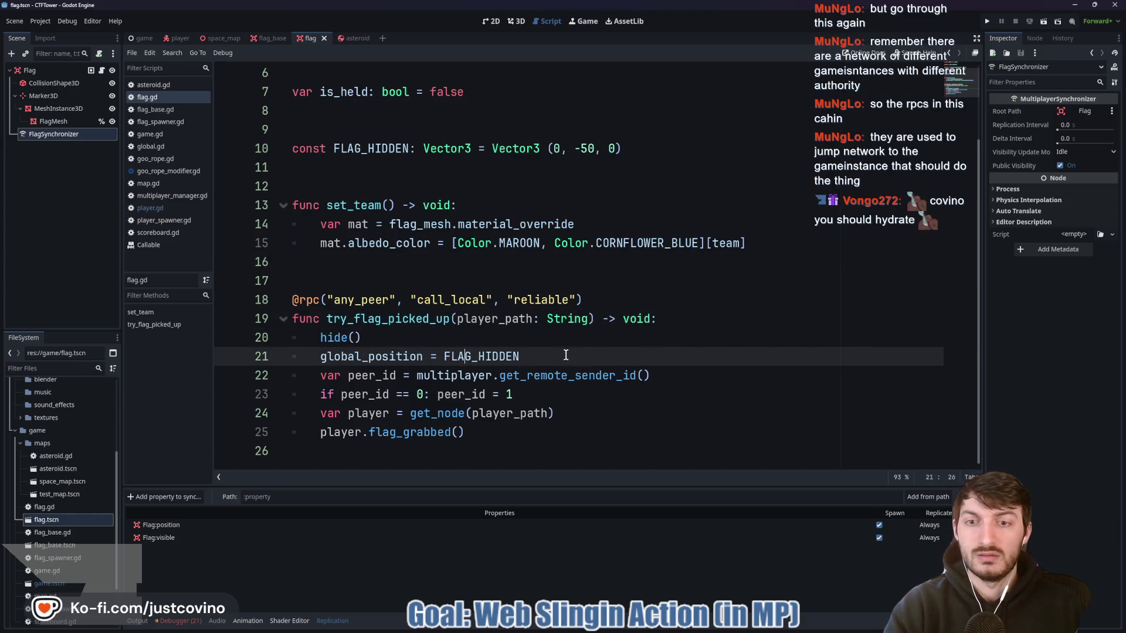
drag(520, 356, 275, 351)
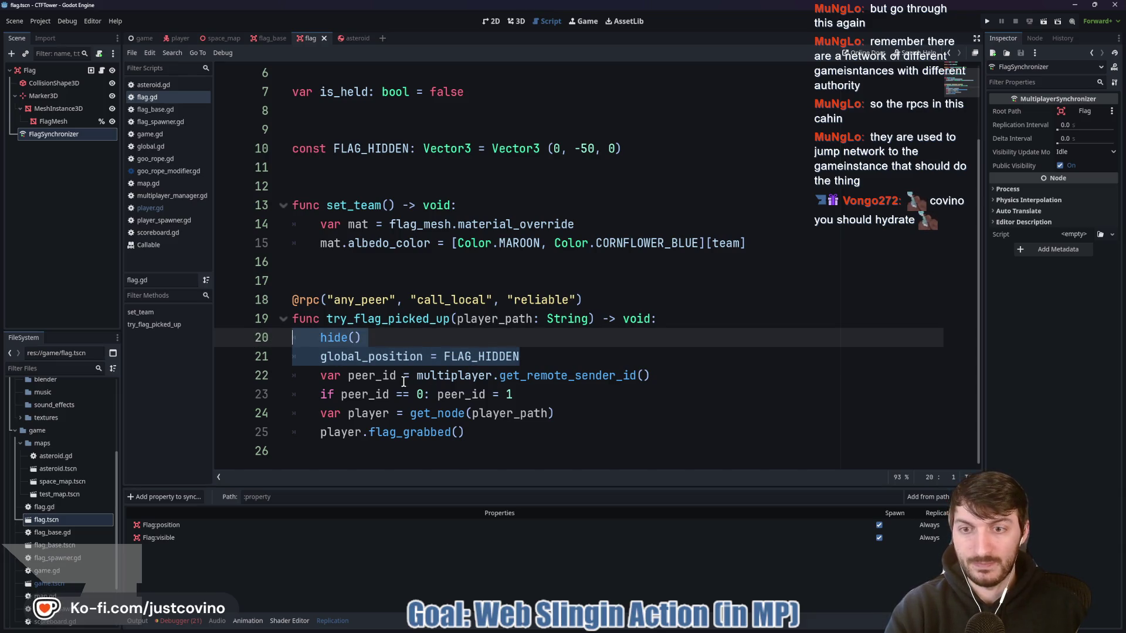
click(451, 376)
mouse_move(685, 378)
mouse_down()
mouse_move(229, 381)
mouse_move(310, 377)
mouse_up()
drag(551, 388, 297, 376)
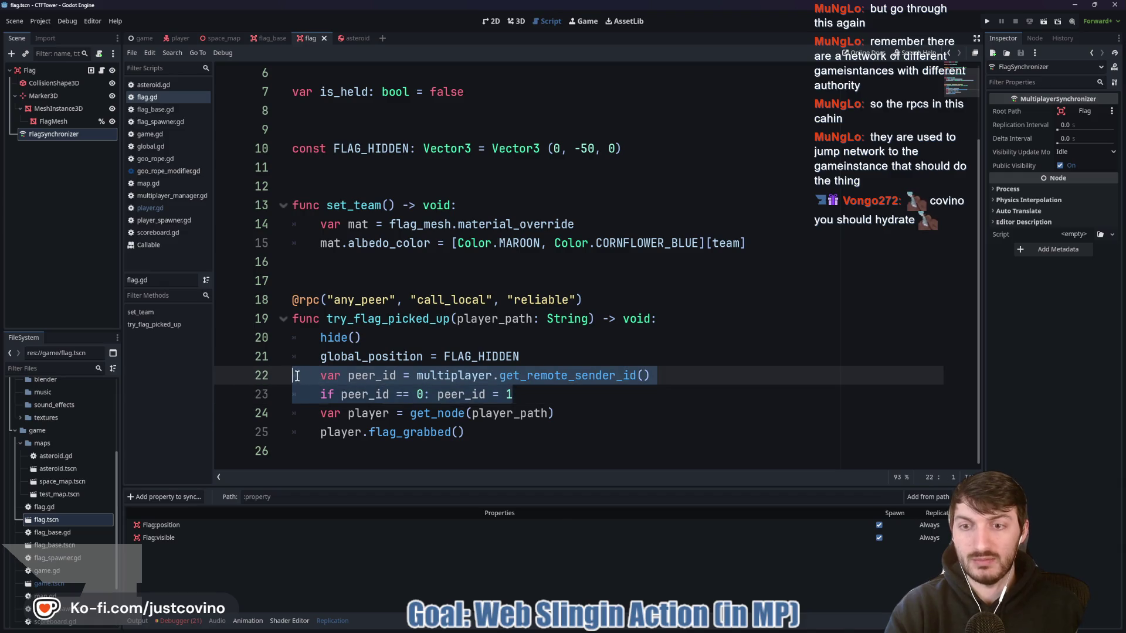
click(451, 414)
click(535, 415)
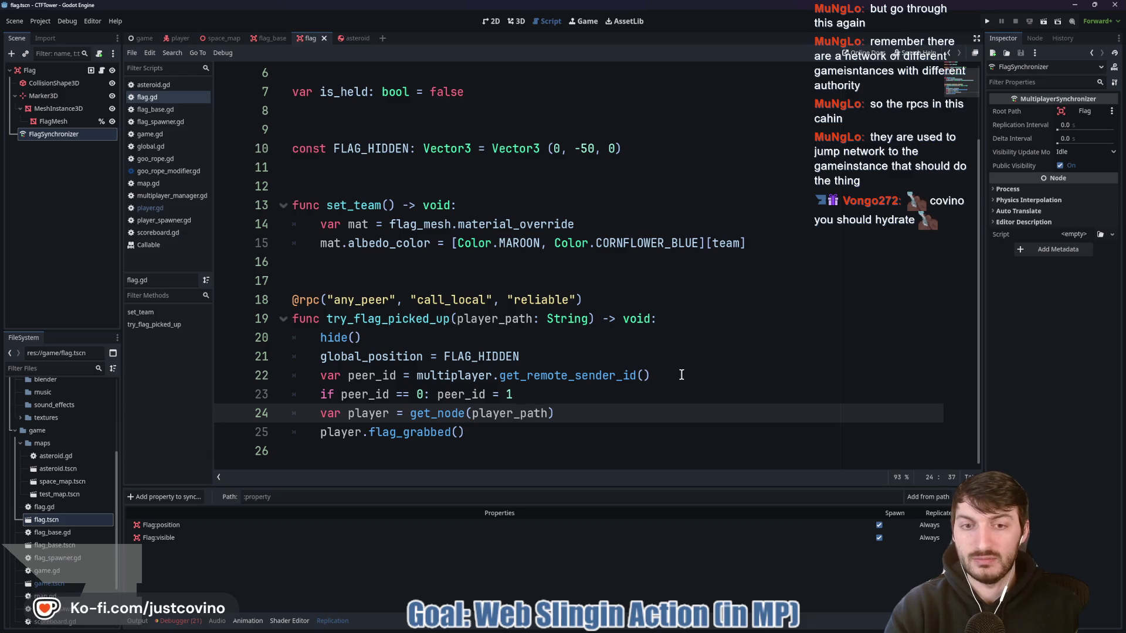
mouse_move(515, 394)
mouse_down()
mouse_move(291, 377)
mouse_move(261, 362)
mouse_up()
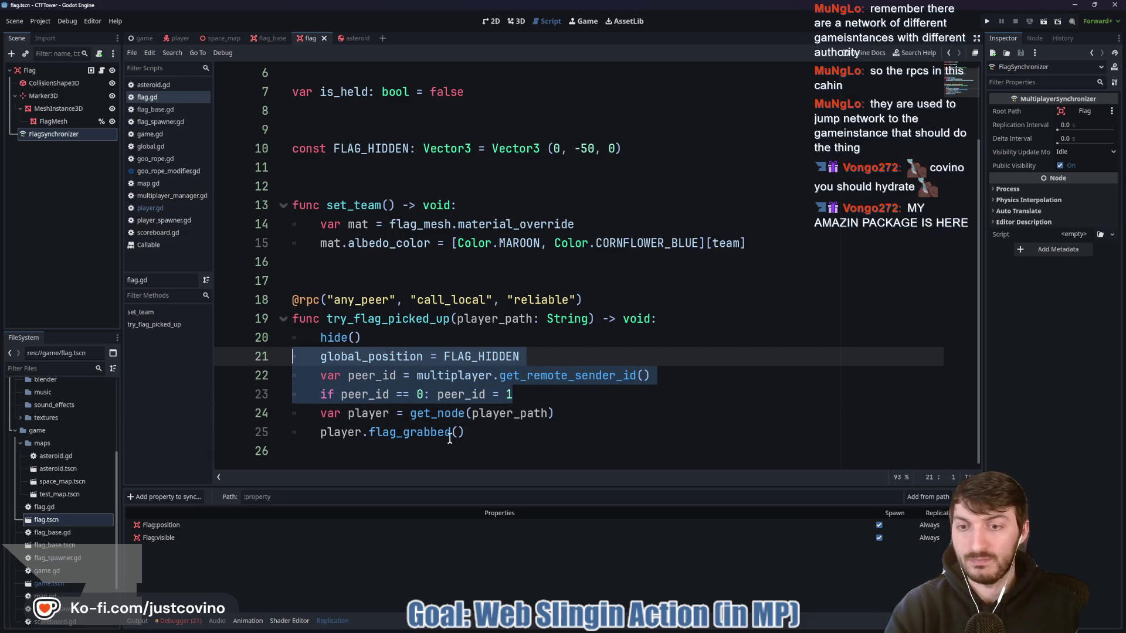
double_click(399, 435)
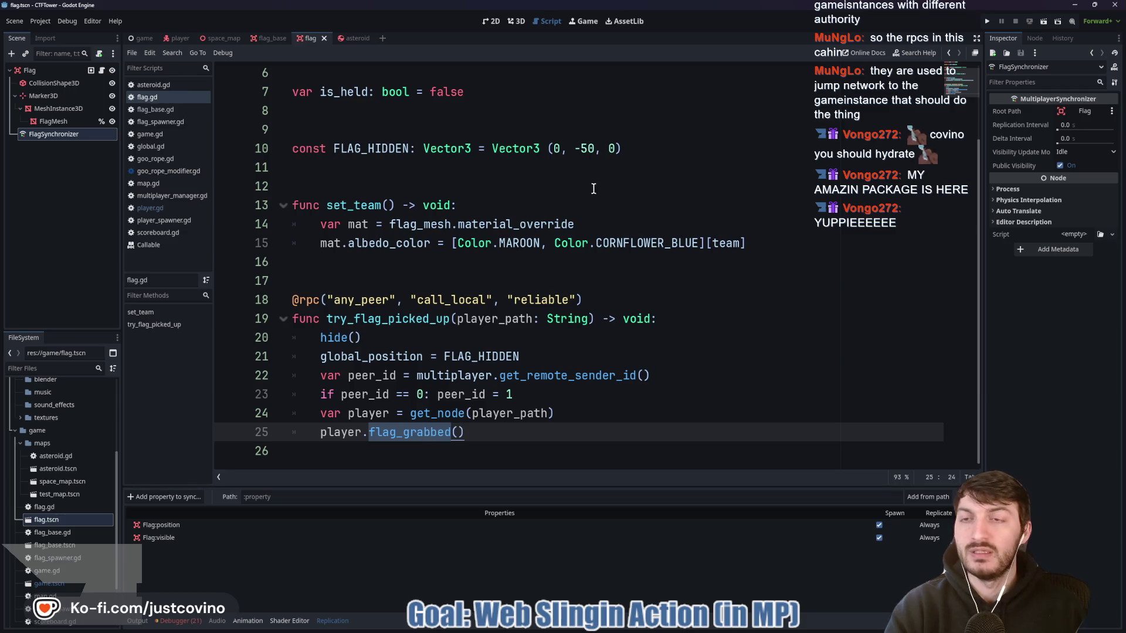
click(178, 36)
scroll(477, 341, down, 3)
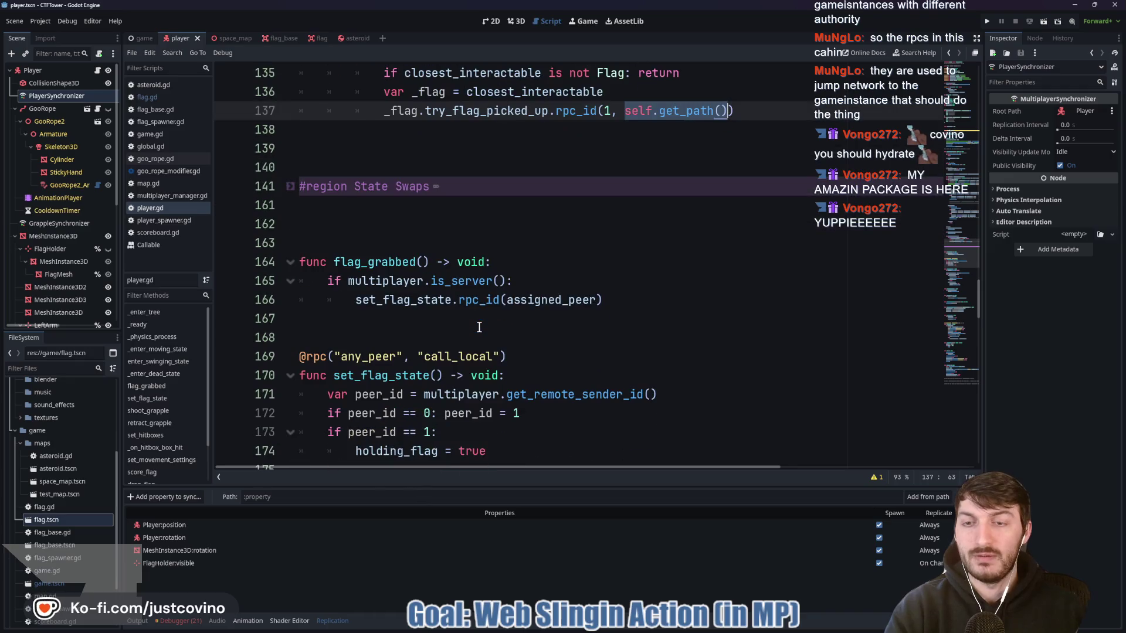
click(399, 265)
click(348, 281)
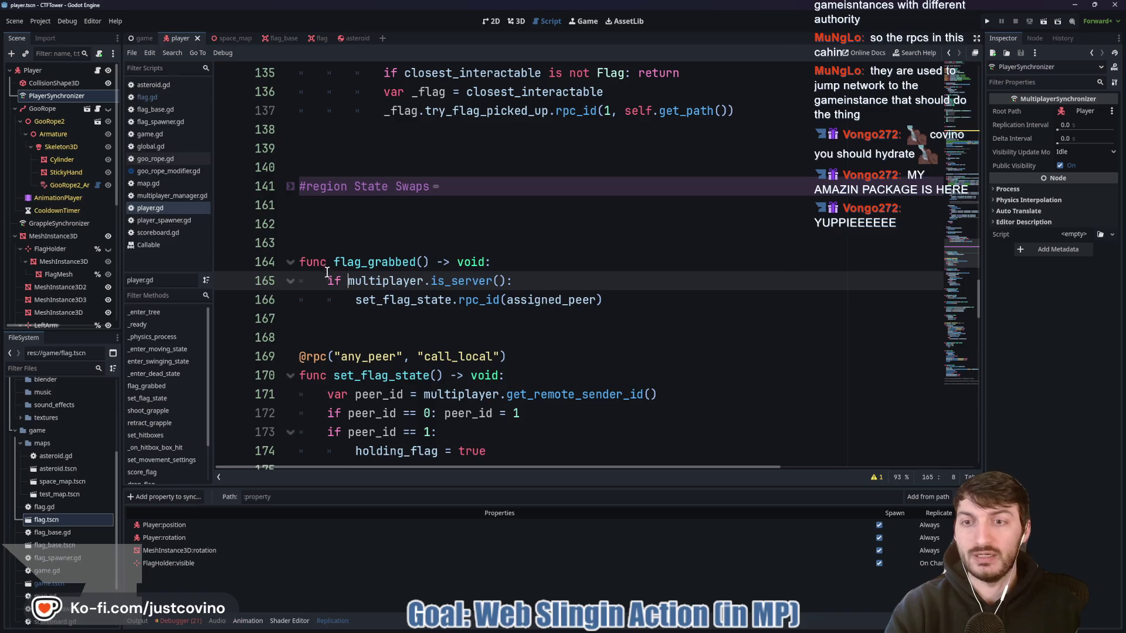
drag(327, 281, 514, 281)
click(371, 300)
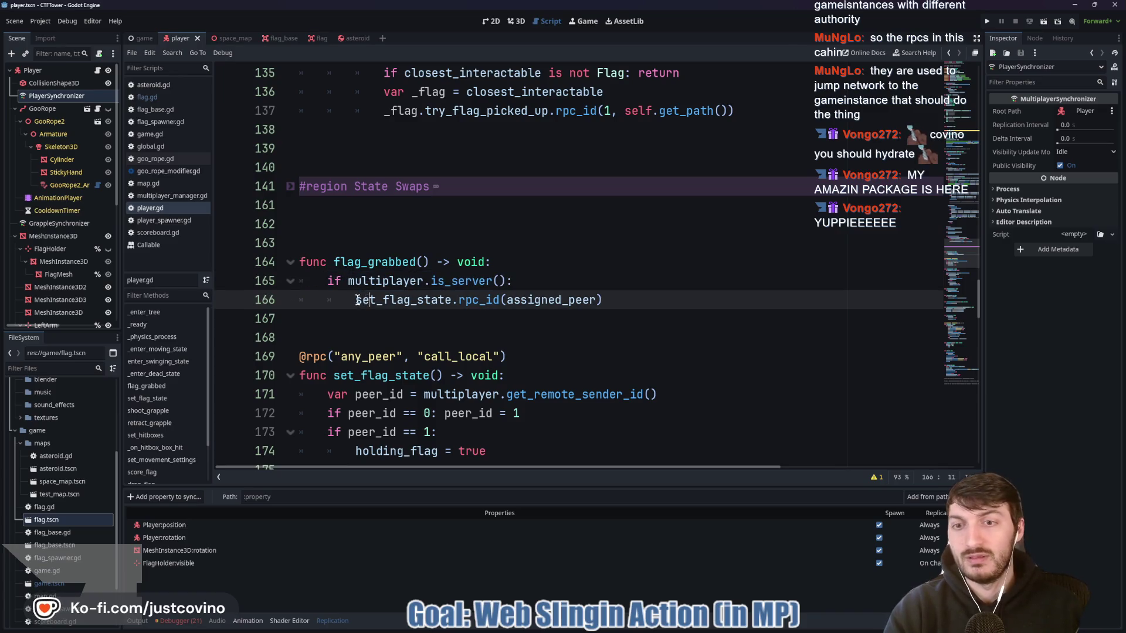
mouse_move(357, 300)
mouse_down()
mouse_move(615, 296)
mouse_move(329, 305)
mouse_up()
click(481, 300)
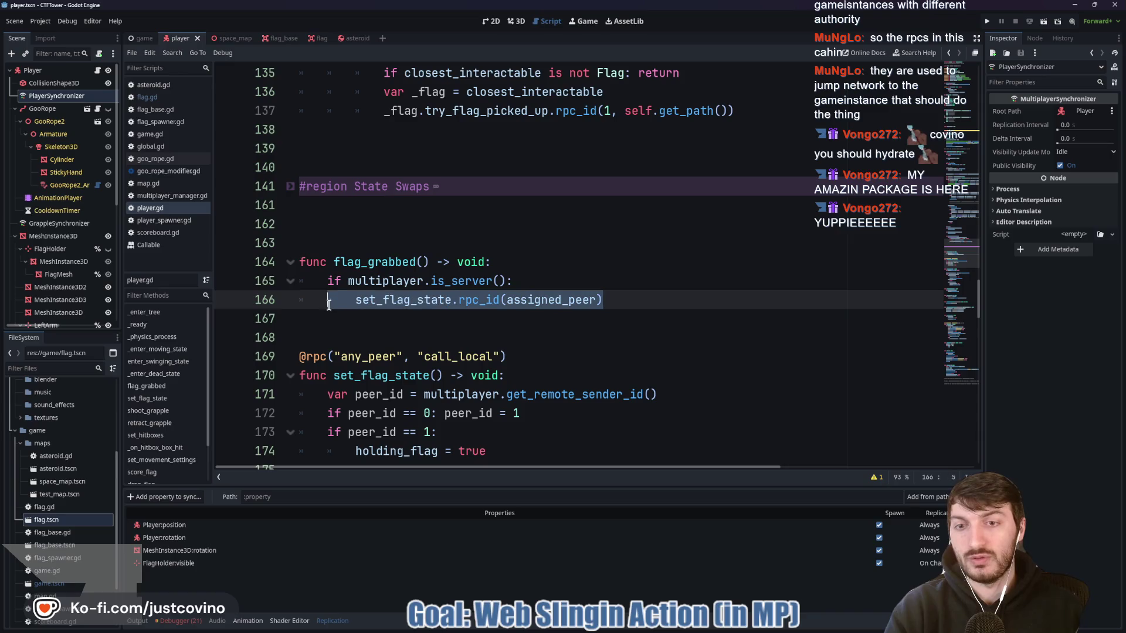
scroll(536, 305, down, 2)
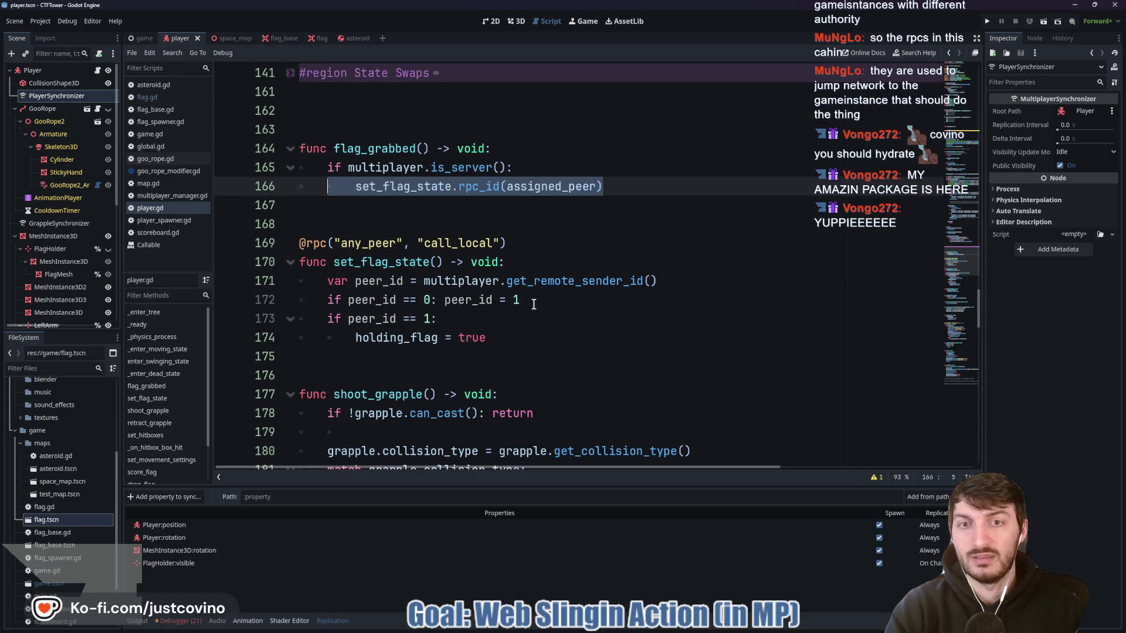
double_click(387, 262)
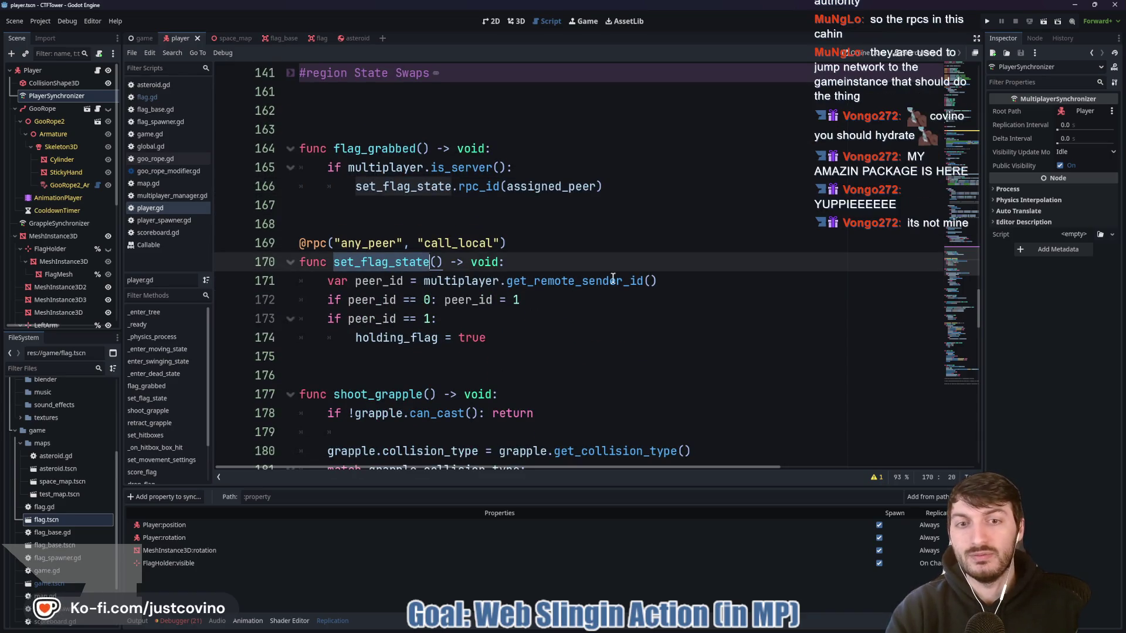
click(683, 284)
drag(676, 280, 299, 281)
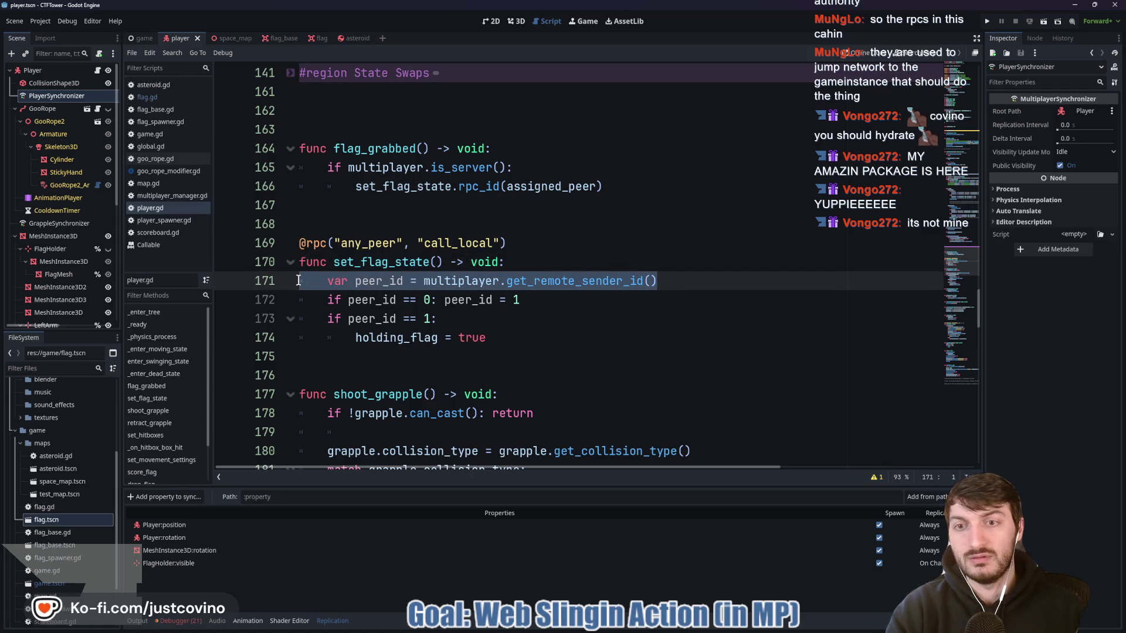
shift+click(305, 321)
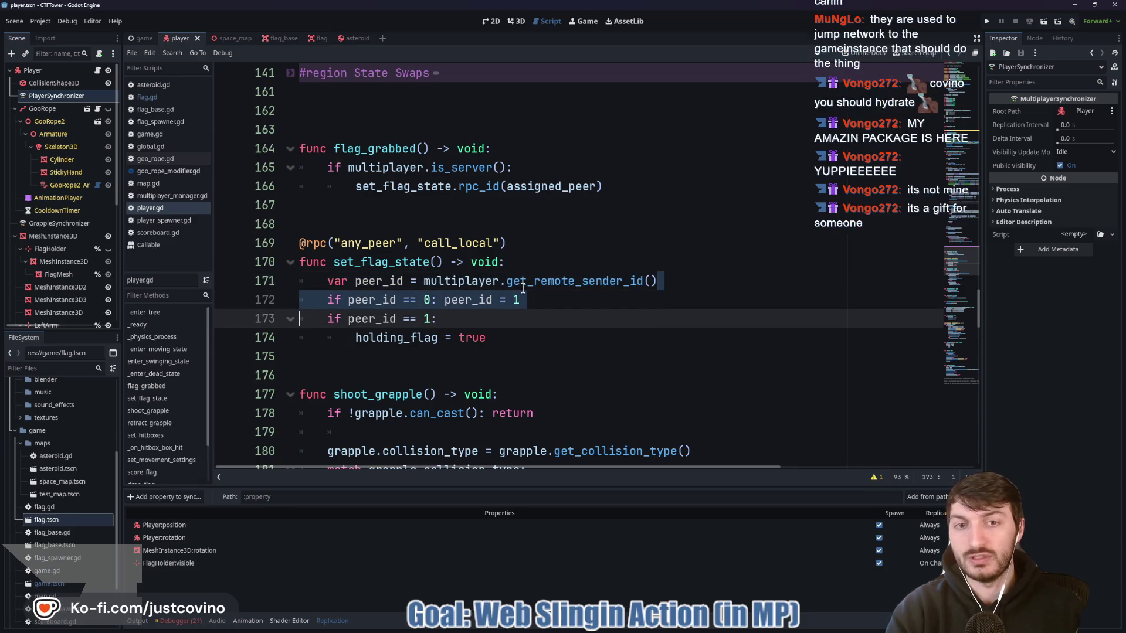
drag(490, 337, 329, 338)
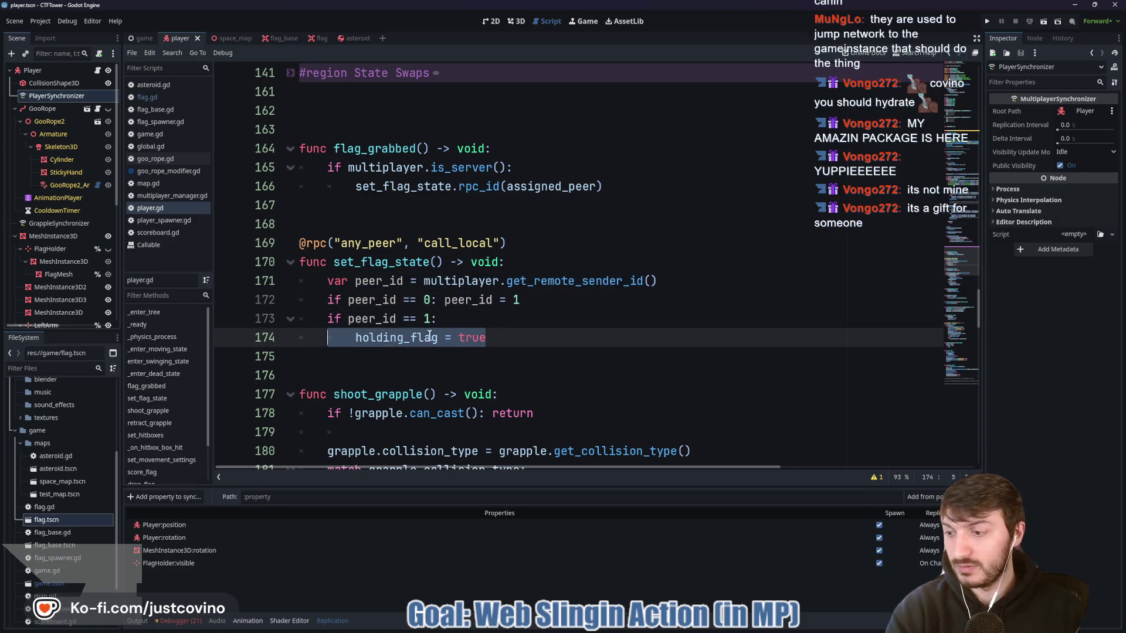
click(516, 261)
click(660, 281)
drag(660, 281, 423, 281)
click(519, 337)
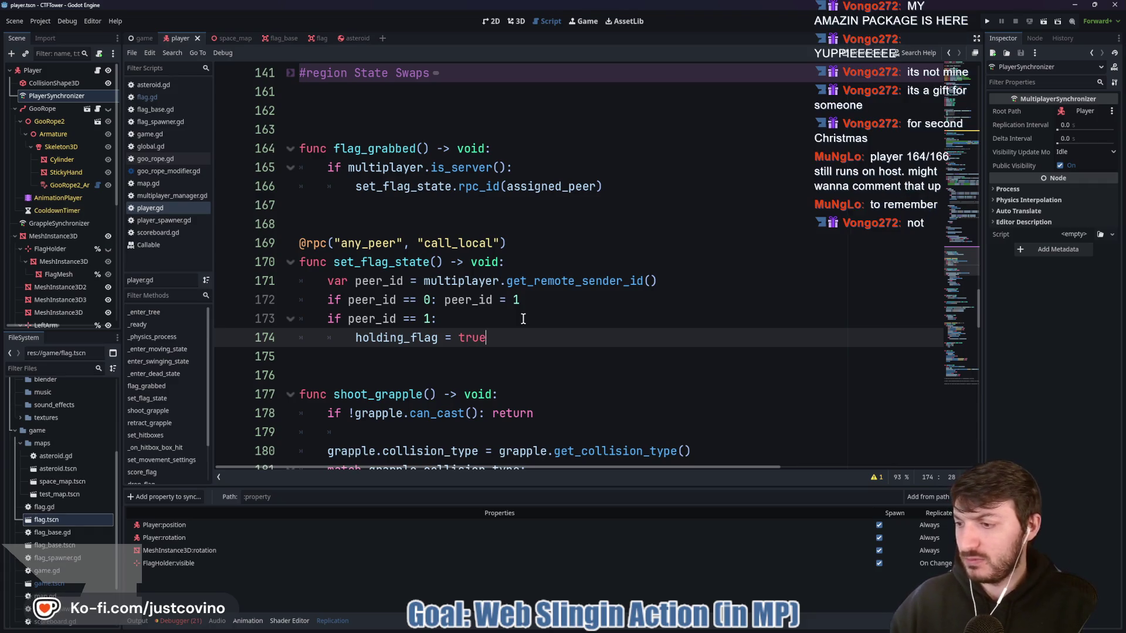
scroll(320, 314, up, 1)
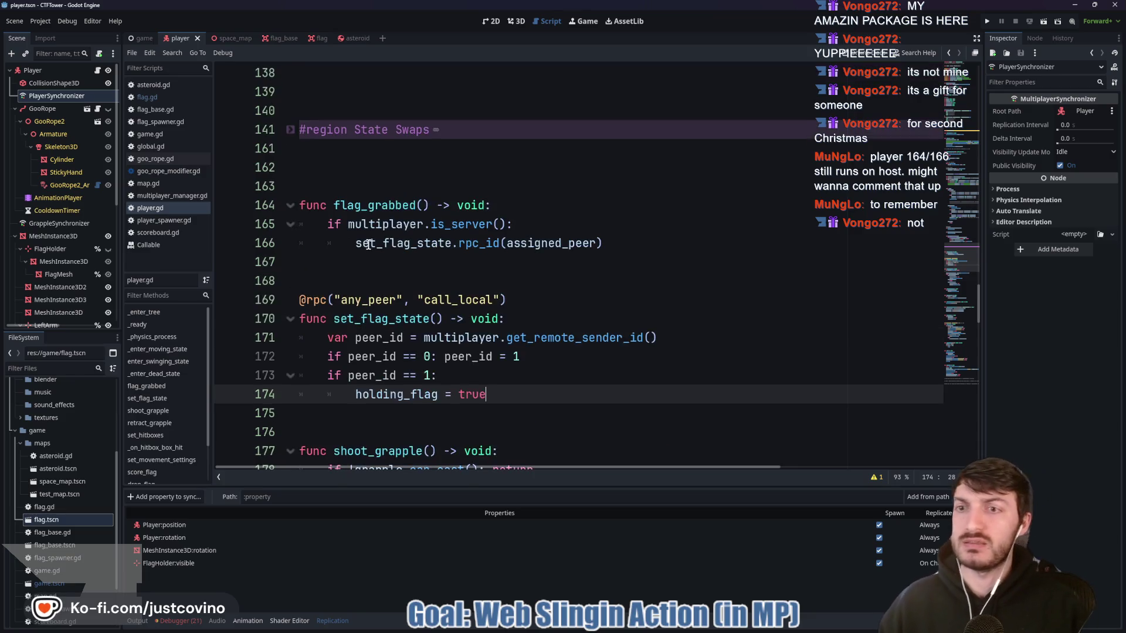
Add the comment '##This runs on Host##' above flag_grabbed and save player.gd
click(332, 194)
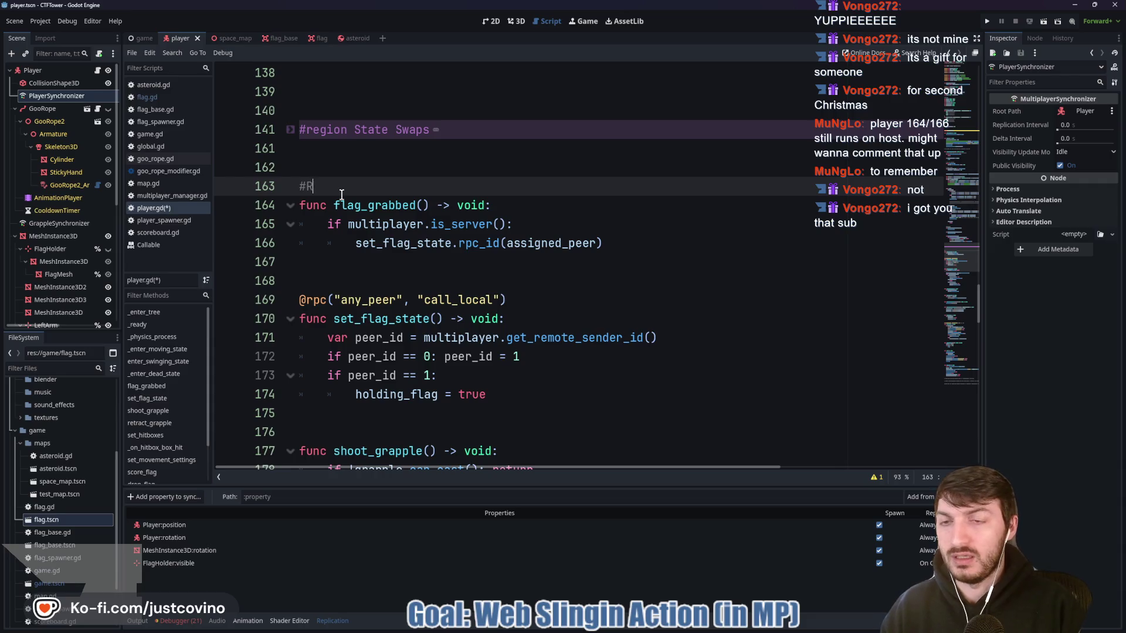
text(is r)
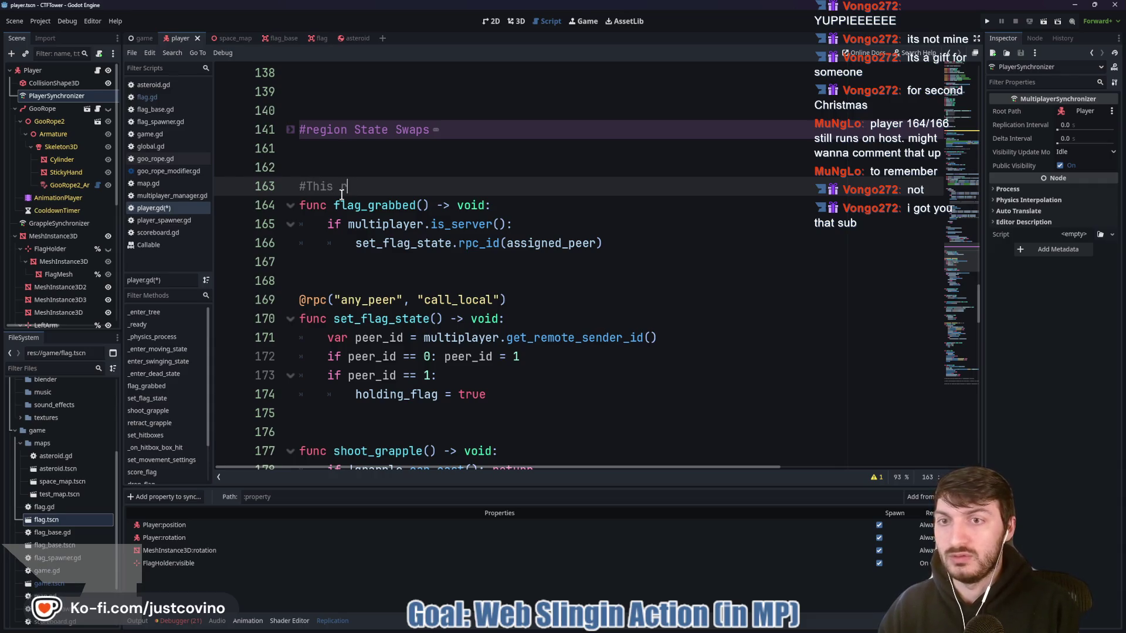
text(uns on Host)
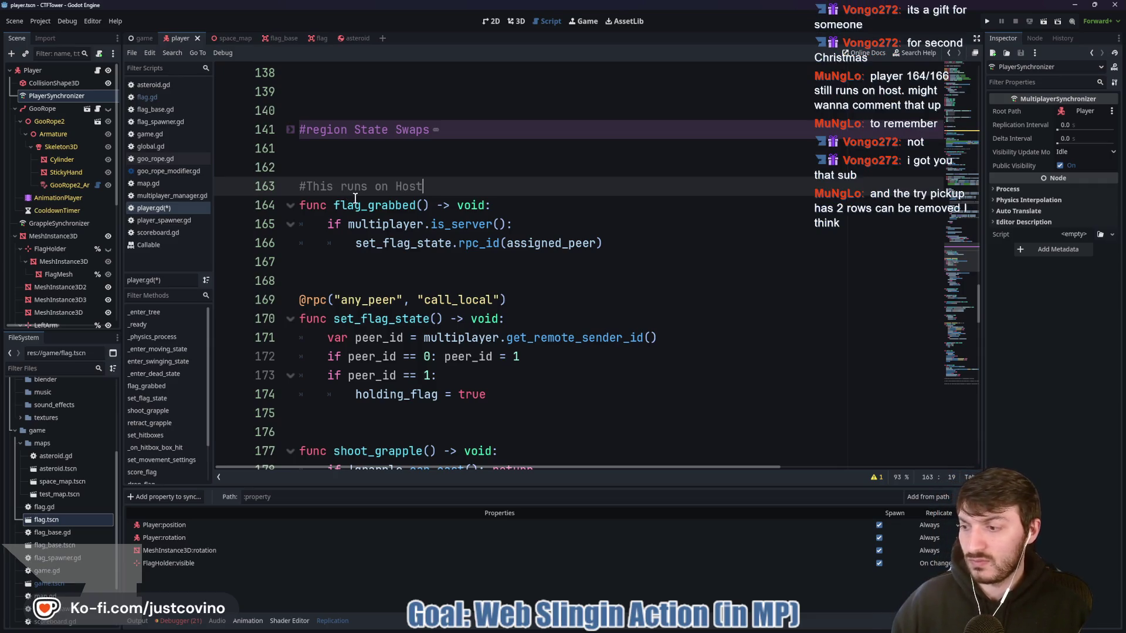
key(ctrl+s)
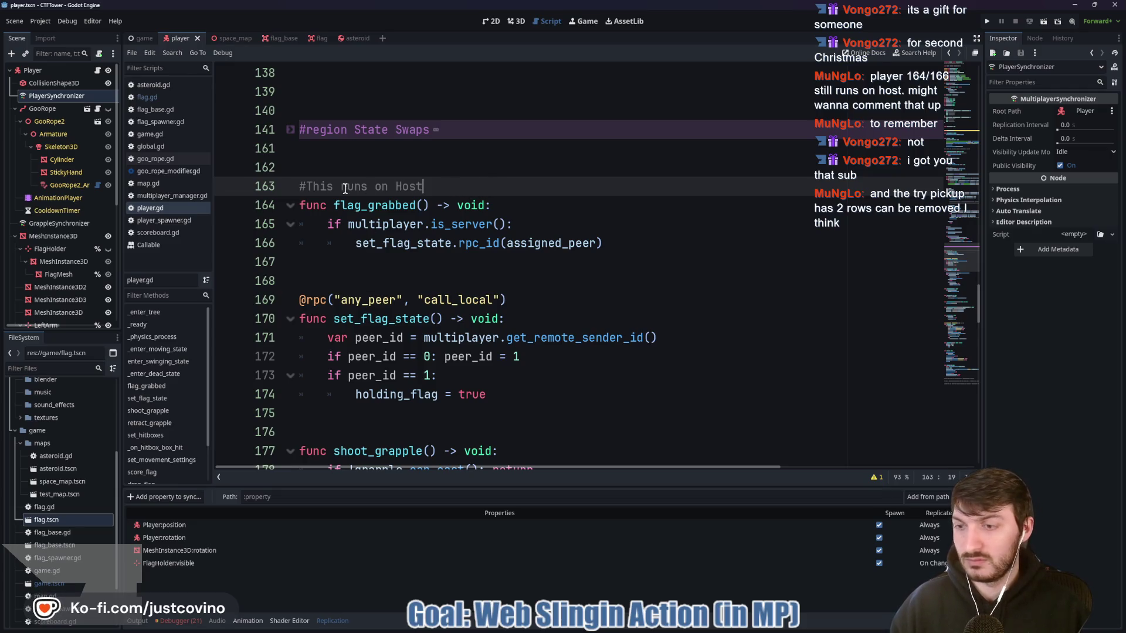
text(#)
click(452, 186)
text(##)
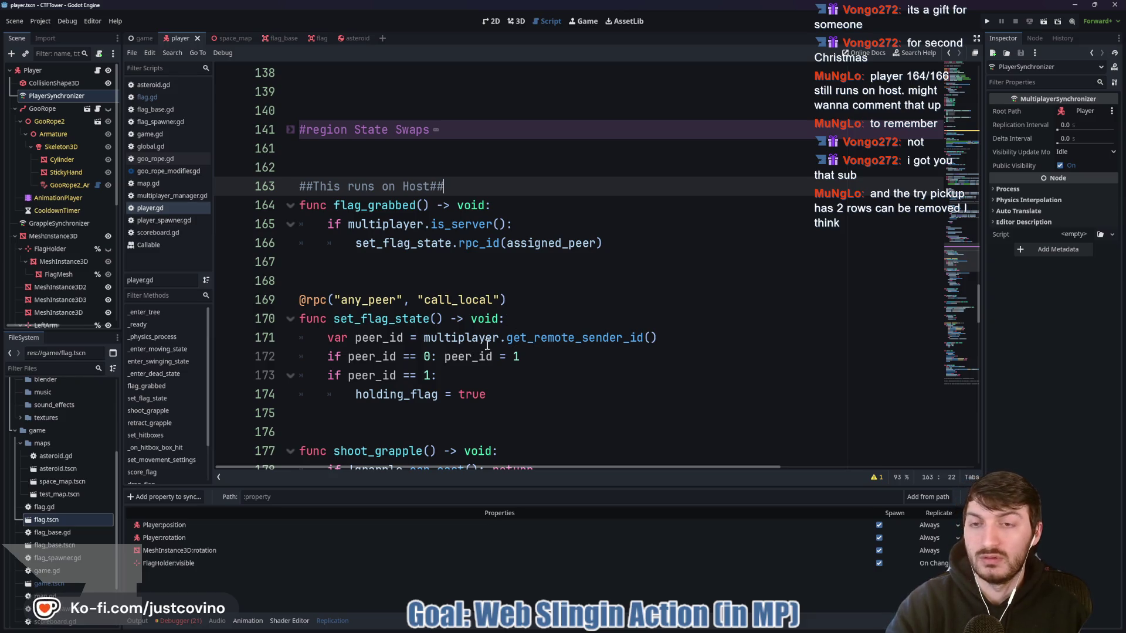
scroll(496, 330, up, 2)
click(316, 38)
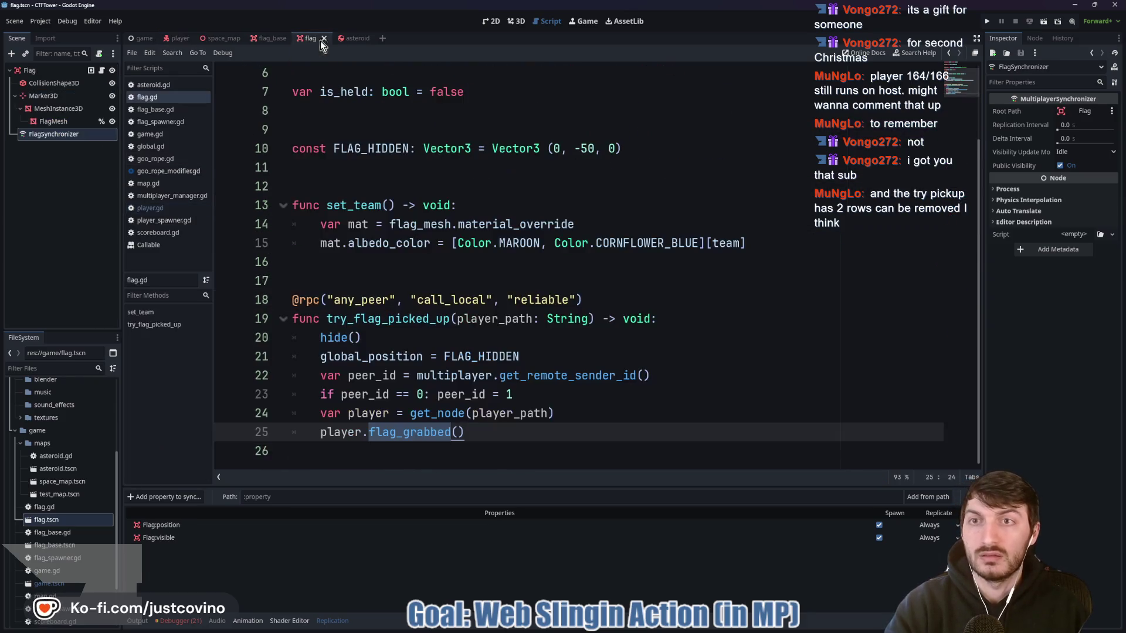
Delete the two unused peer_id lines (22–23) from try_flag_picked_up and save flag.gd
click(375, 338)
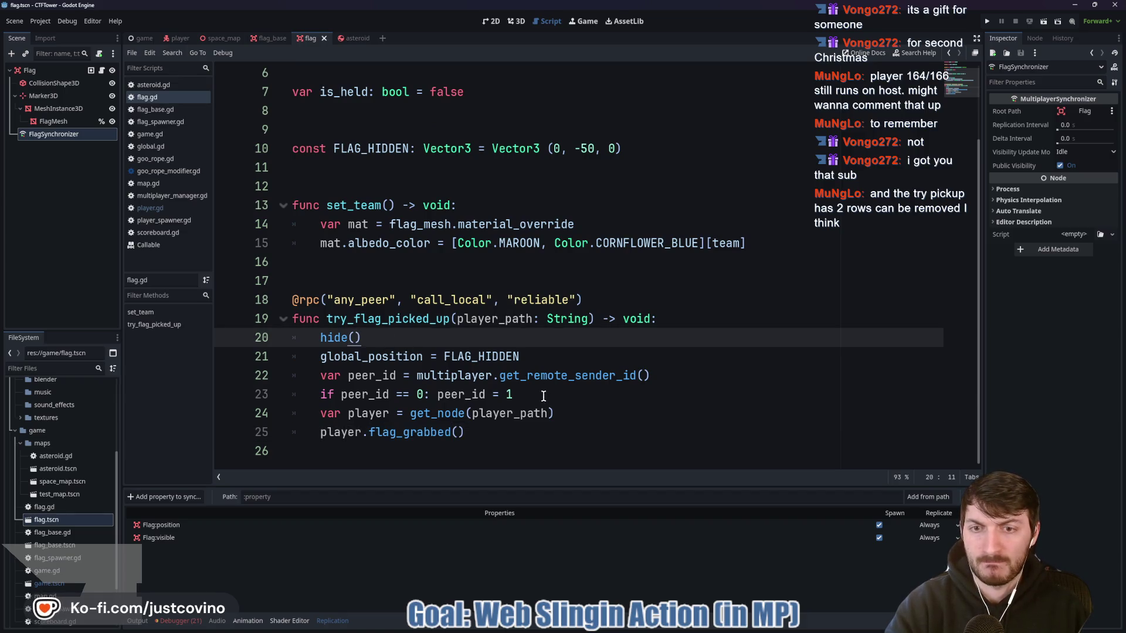
drag(535, 394, 268, 382)
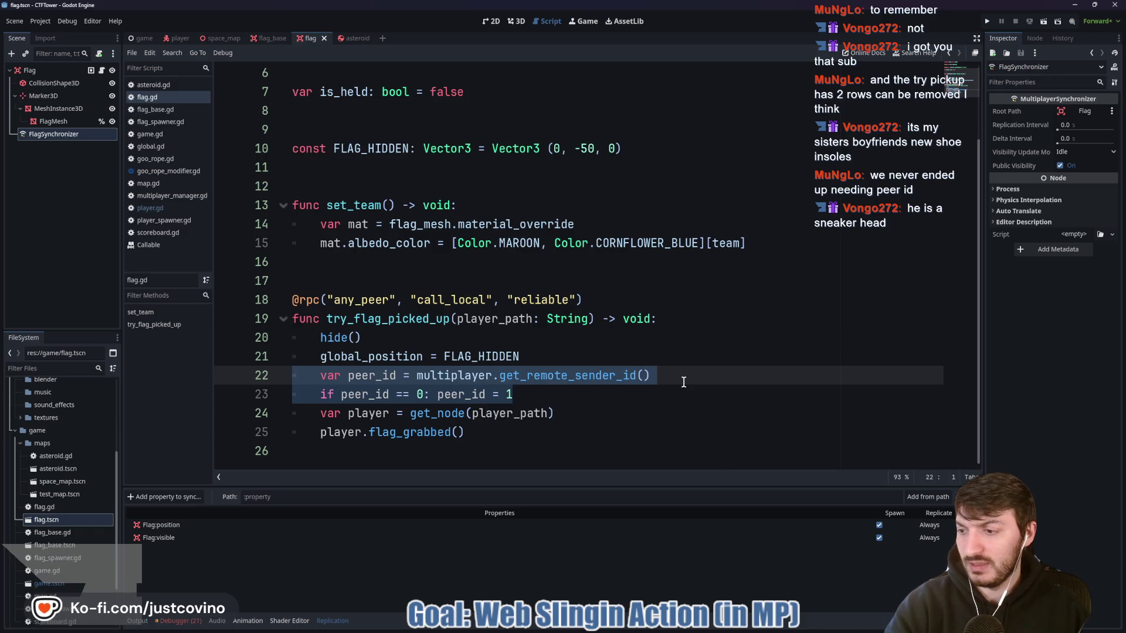
click(533, 395)
drag(534, 395, 247, 379)
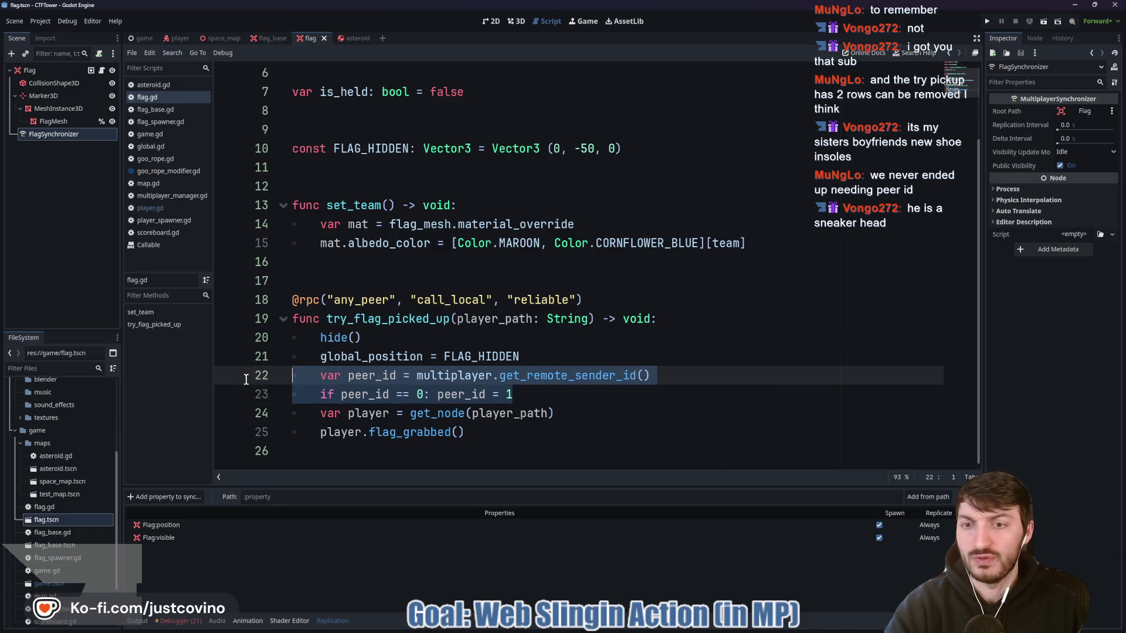
key(BackSpace)
key(BackSpace)
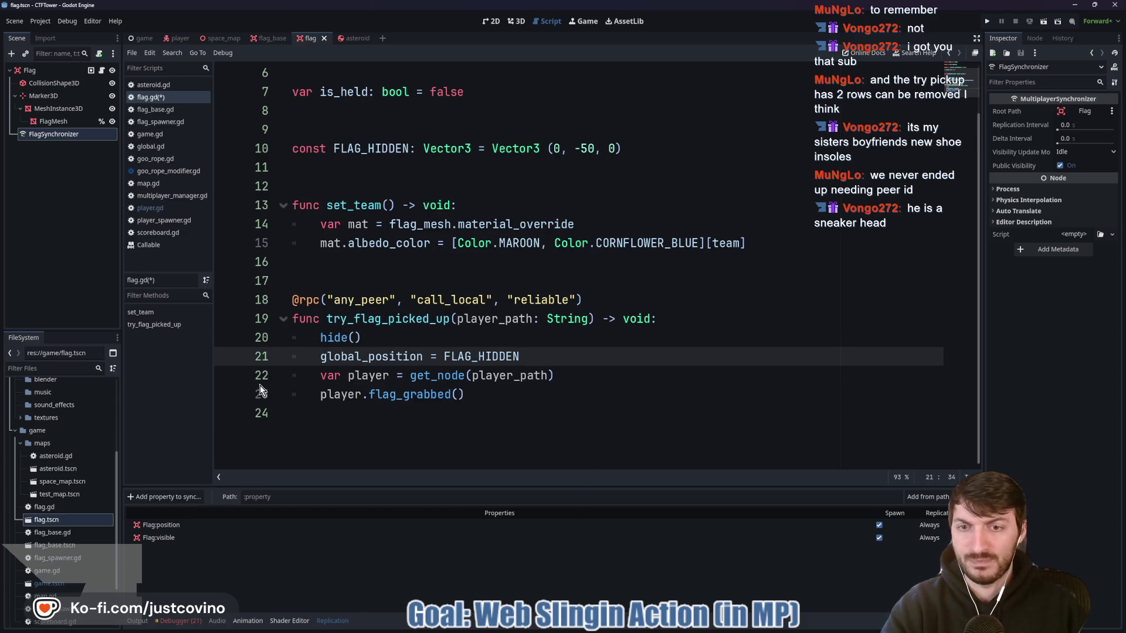
key(ctrl+s)
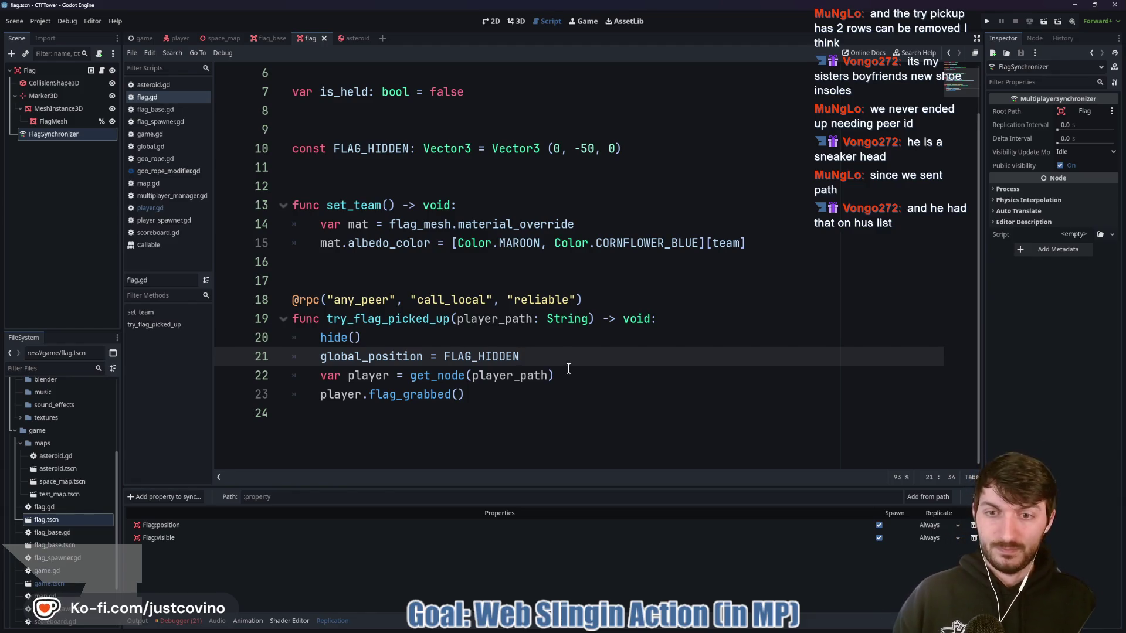
Commit flag.gd and player.gd as 'quick fixes', push to origin, and return to Godot
click(648, 630)
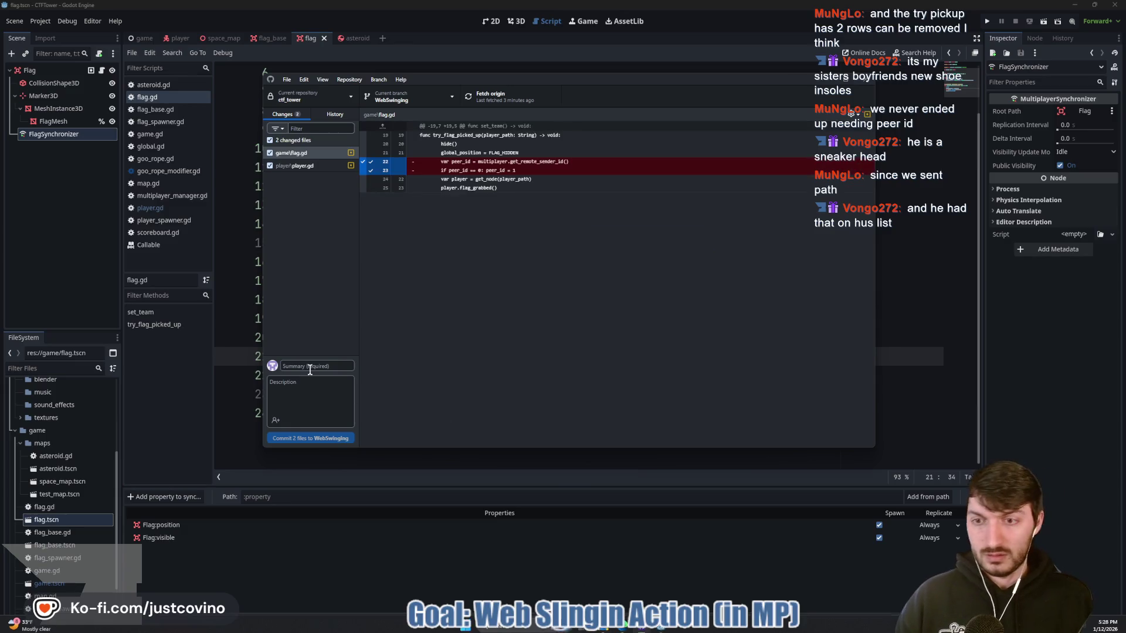
text(quick fixes)
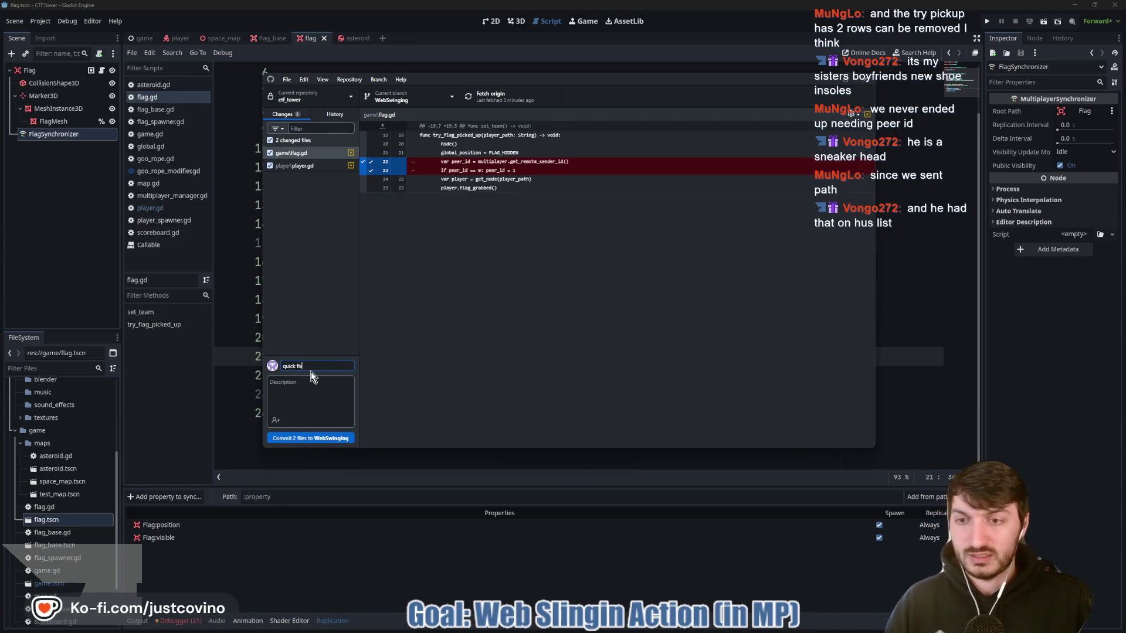
click(325, 439)
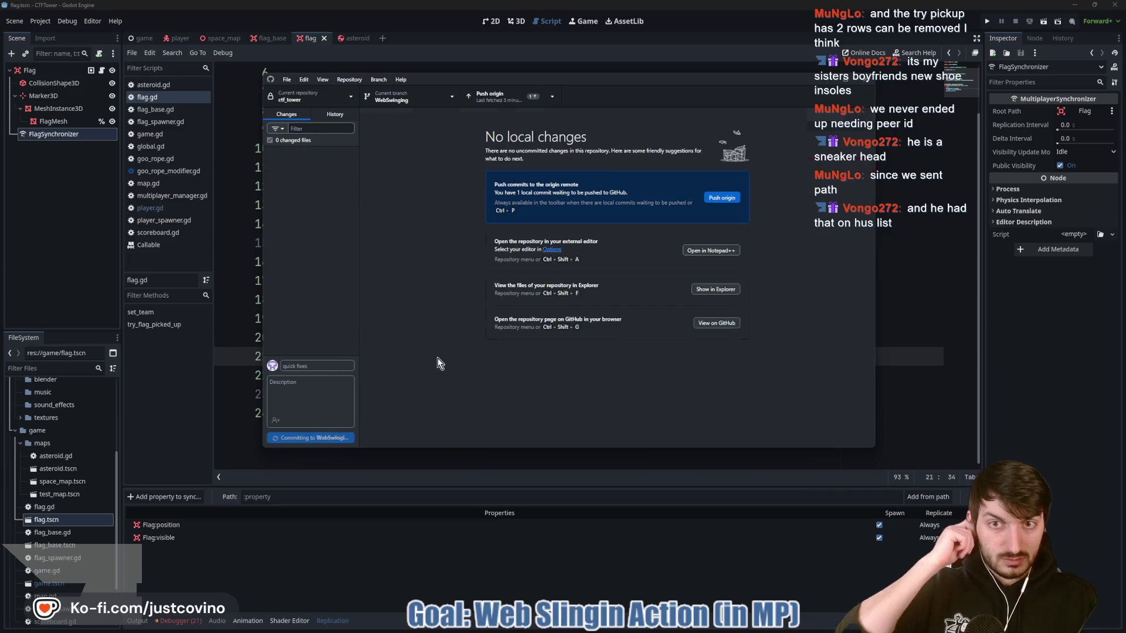
click(722, 199)
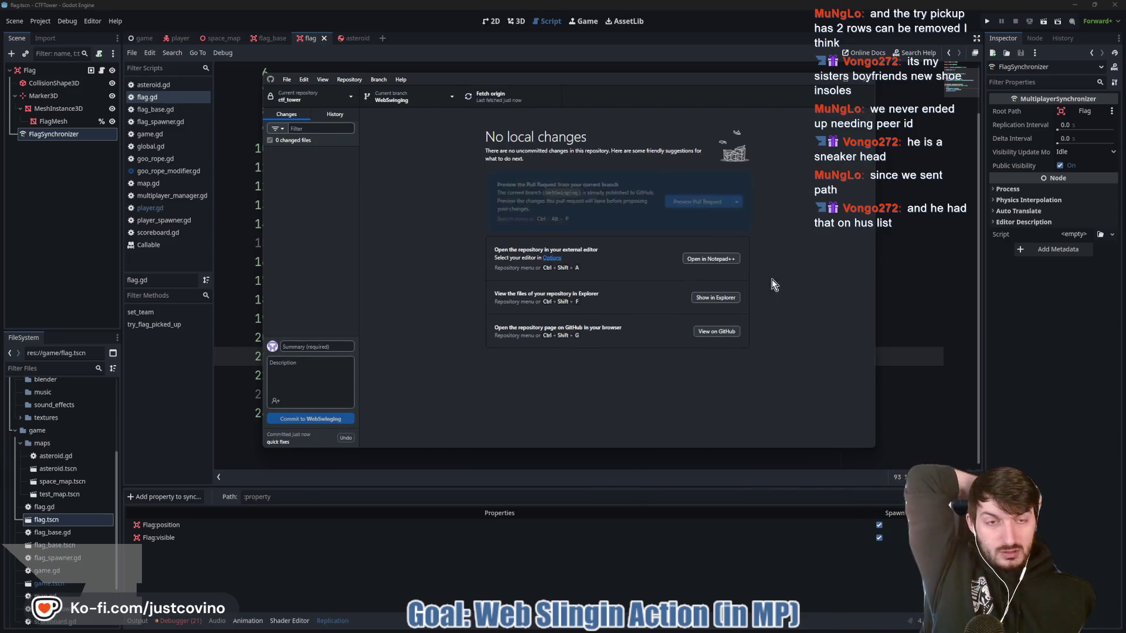
click(490, 285)
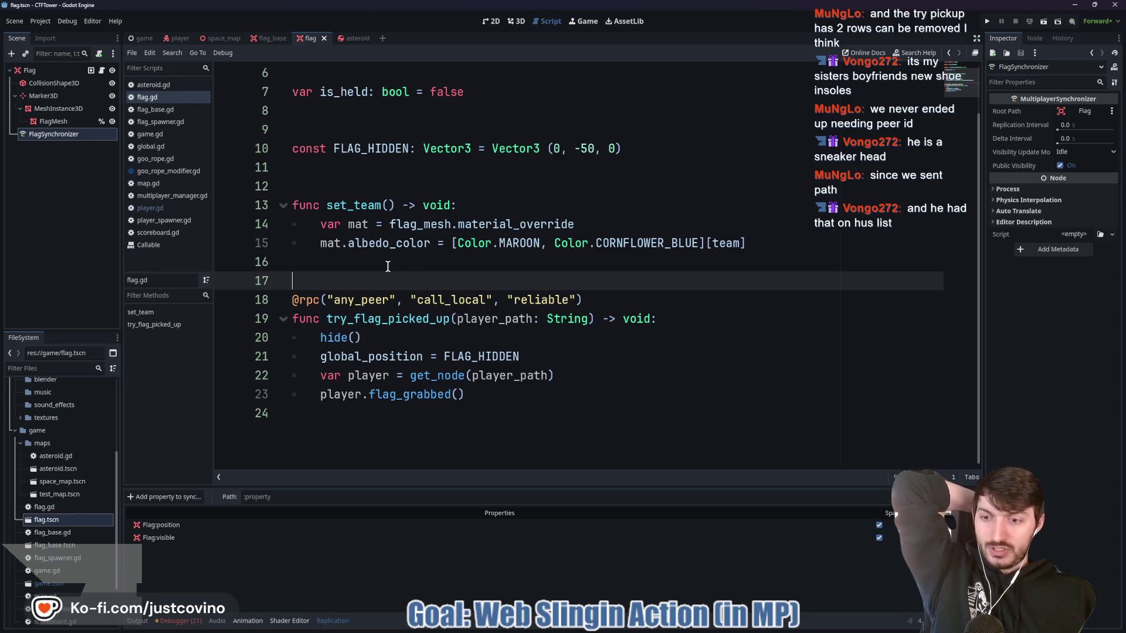
Inspect the drop_flag runtime error in the debugger's Errors list, comparing both debug sessions
click(181, 622)
click(189, 509)
scroll(351, 572, down, 2)
scroll(349, 572, down, 2)
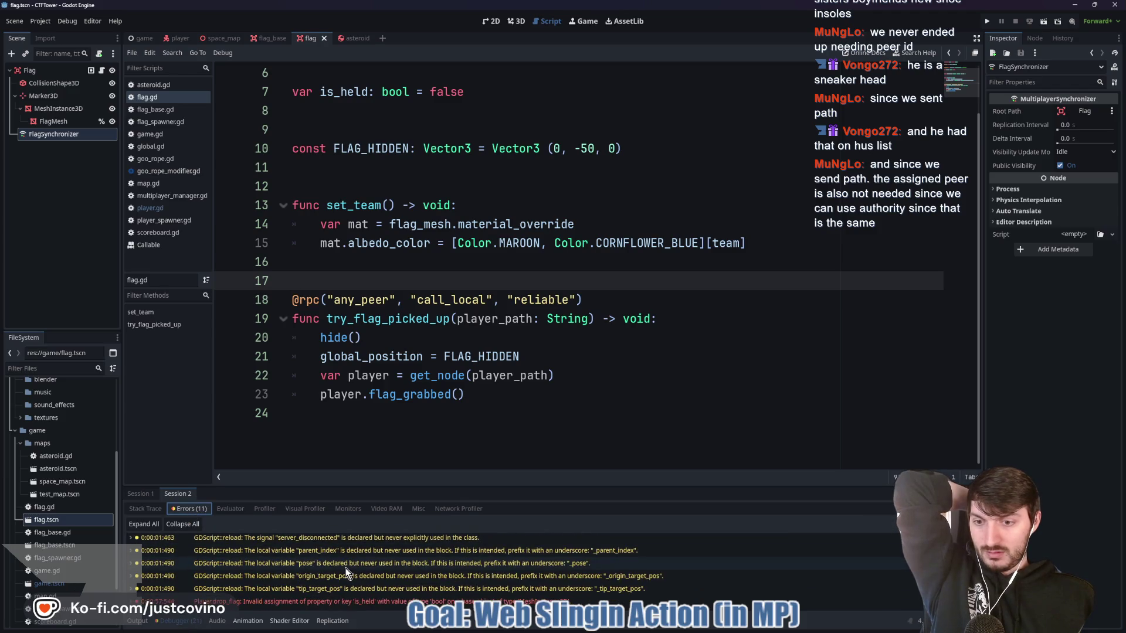
mouse_move(403, 602)
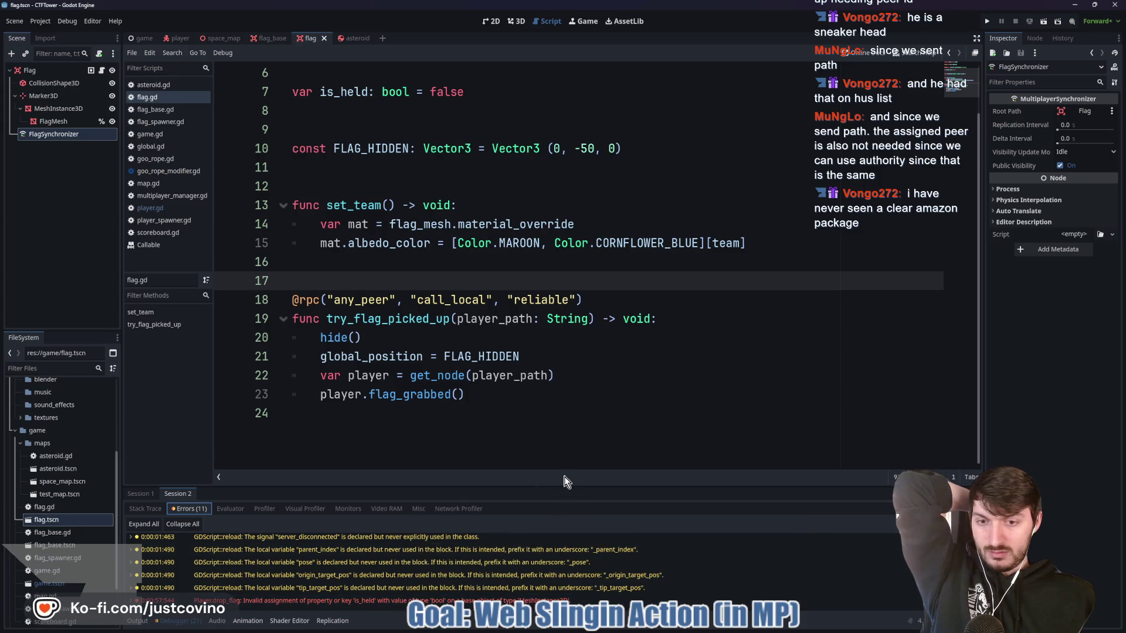
drag(568, 488, 569, 327)
click(493, 508)
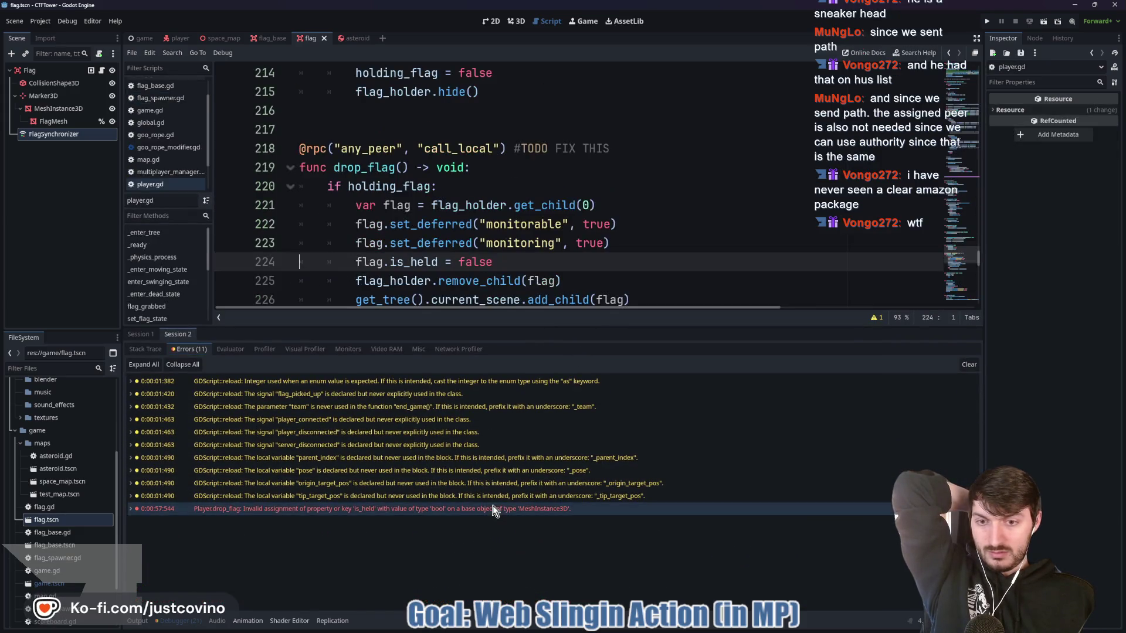
click(147, 333)
click(189, 349)
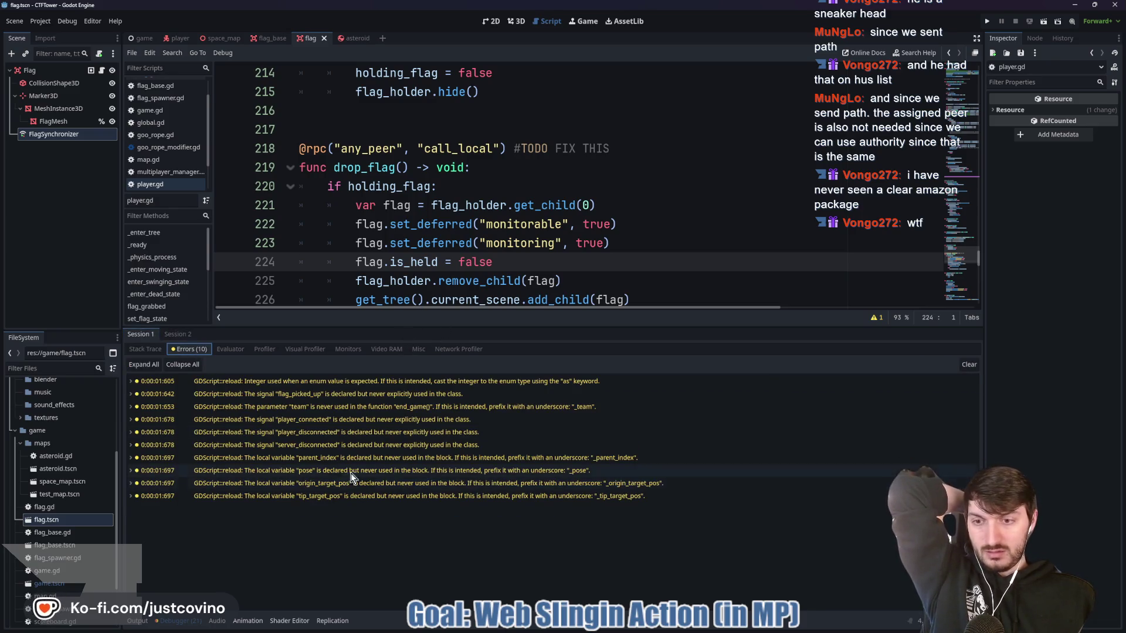
click(178, 334)
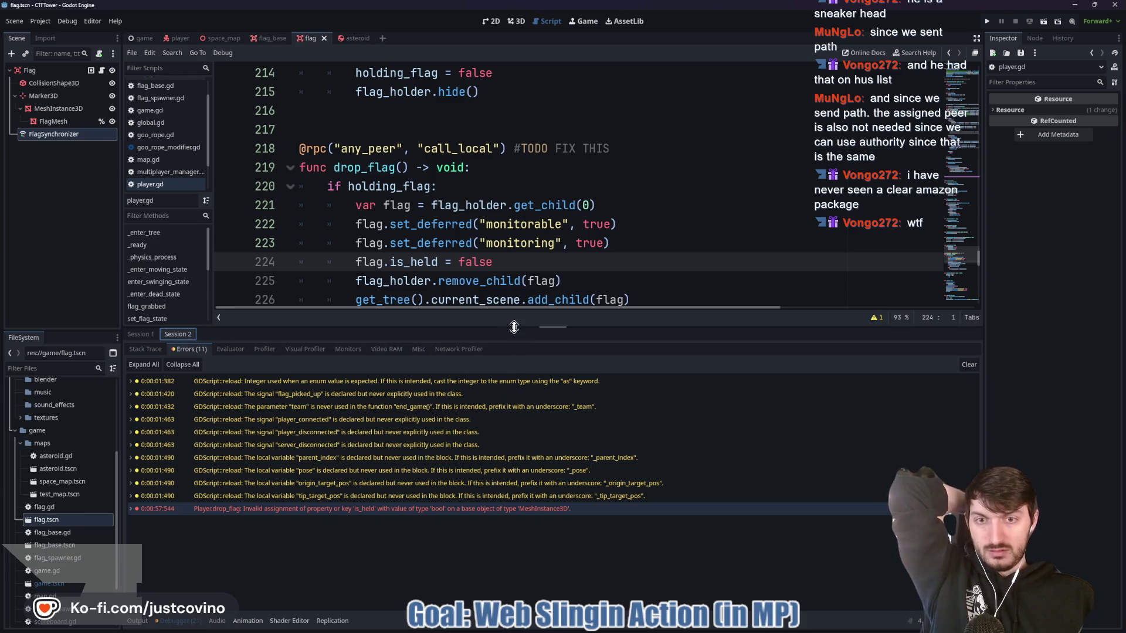
Delete the 'flag.is_held = false' line from drop_flag, then view flag.gd and the player scene
drag(514, 335, 518, 486)
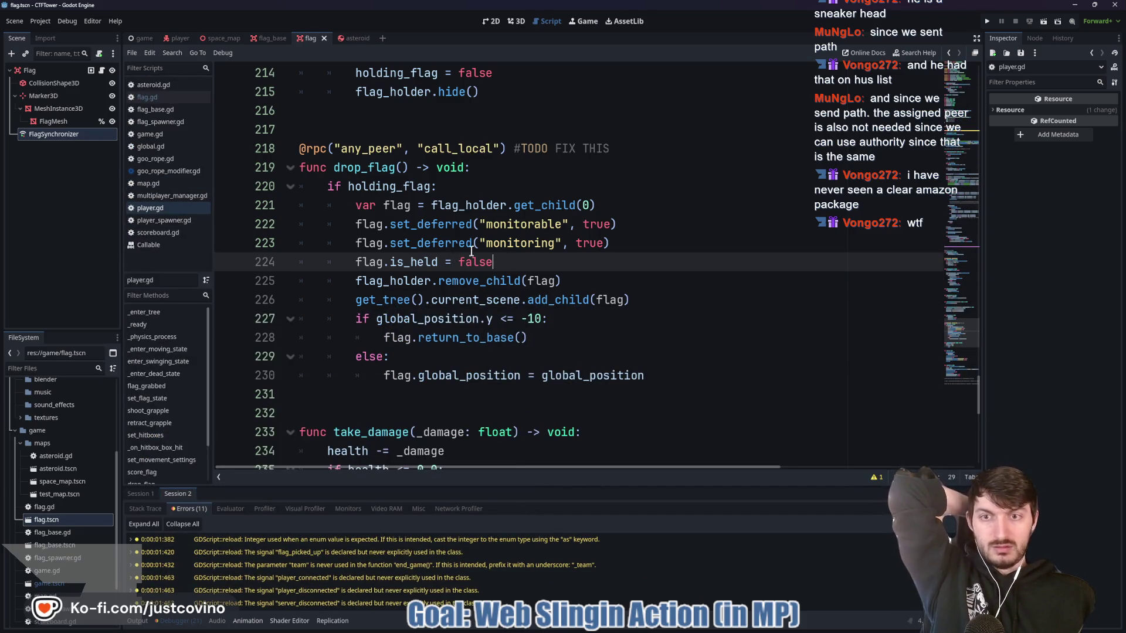
click(262, 262)
key(BackSpace)
key(BackSpace)
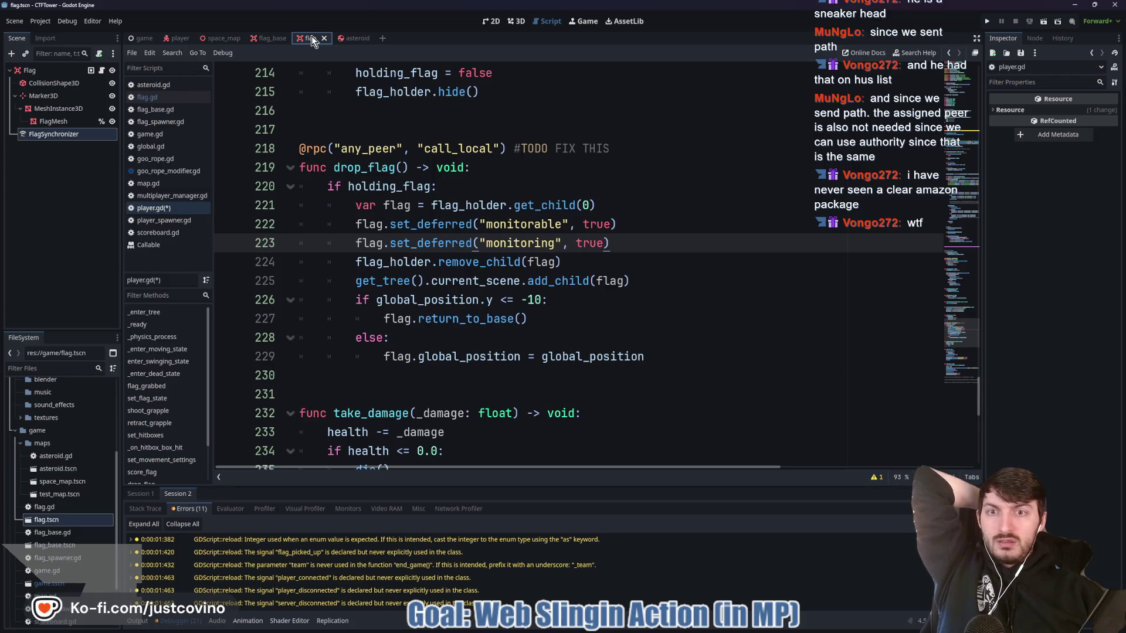
click(102, 72)
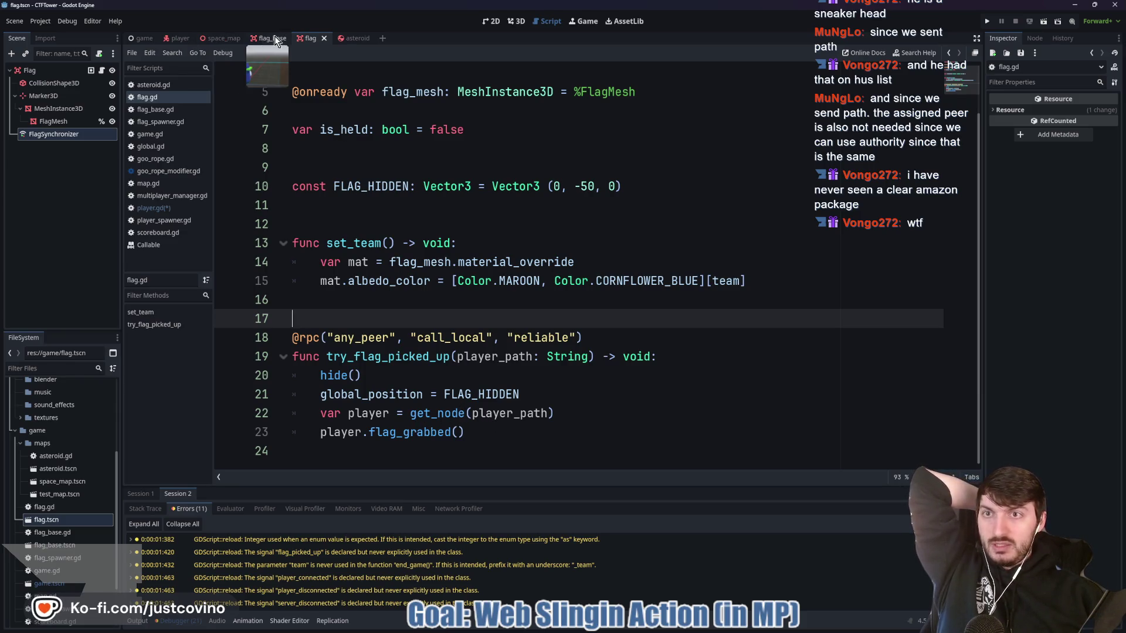
click(181, 38)
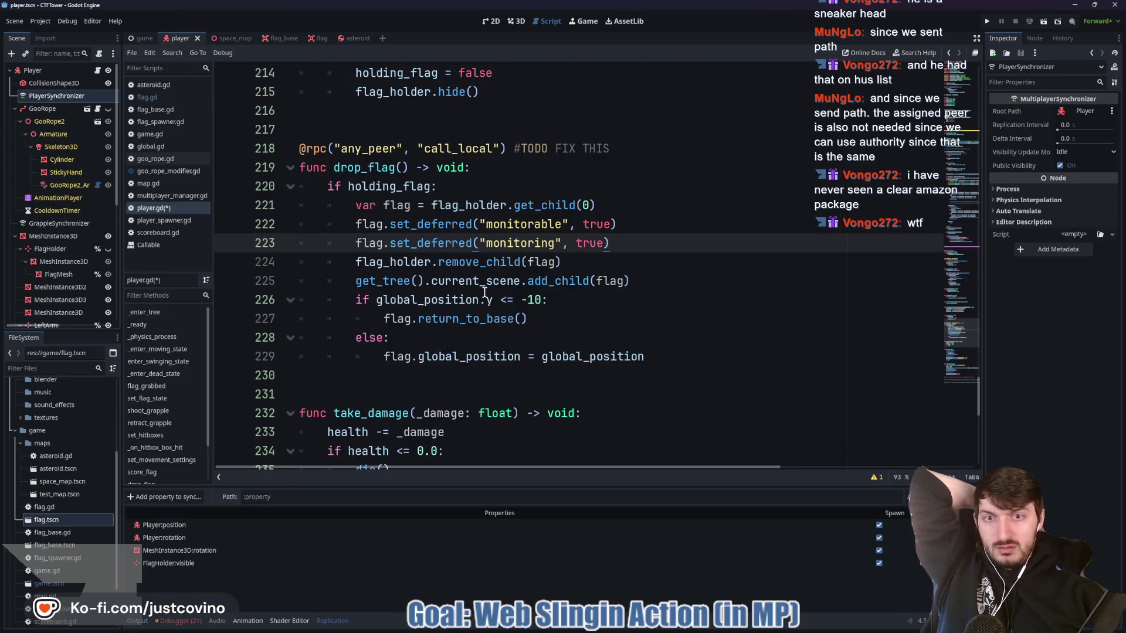
Select the assigned_peer argument of the set_flag_state.rpc_id call on line 166 and clear it
scroll(488, 295, up, 5)
scroll(485, 301, up, 12)
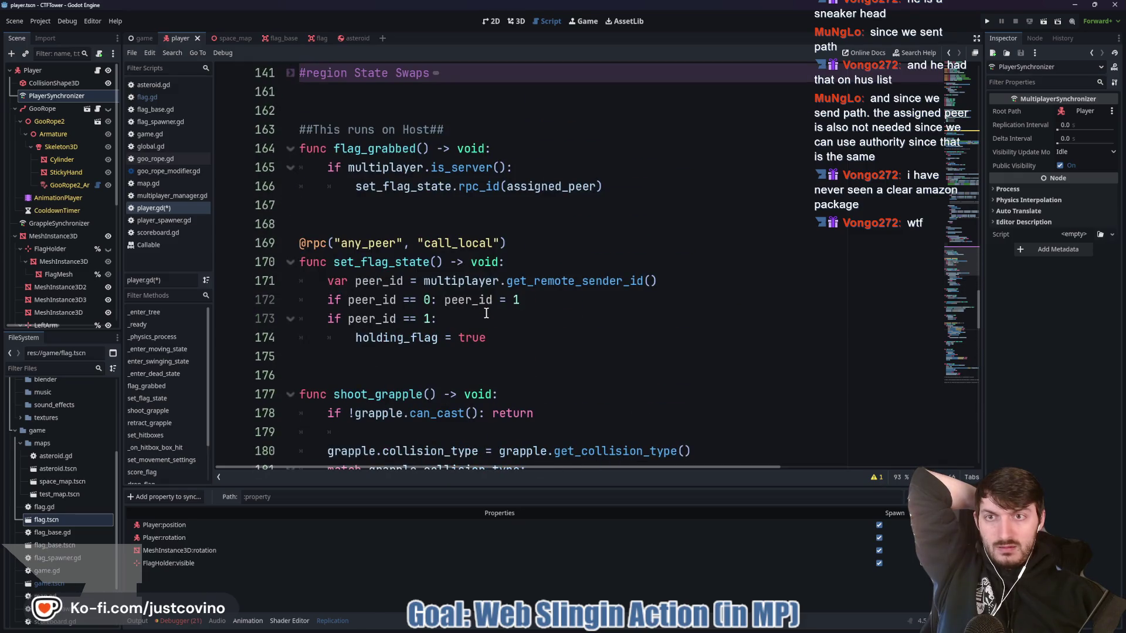
scroll(486, 314, up, 1)
double_click(546, 244)
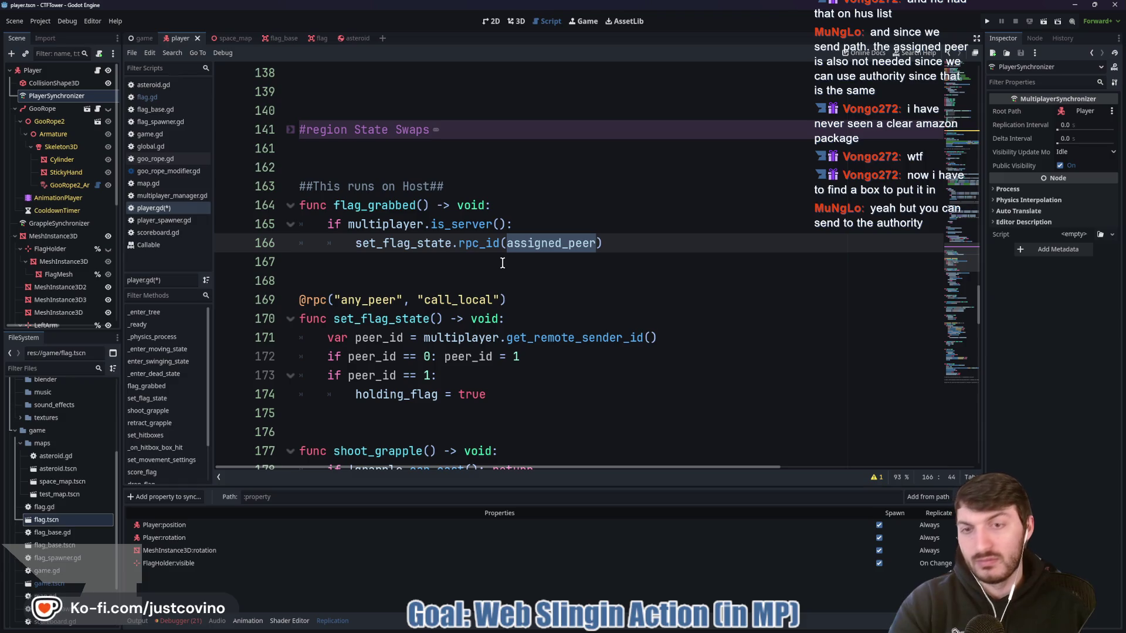
mouse_move(538, 243)
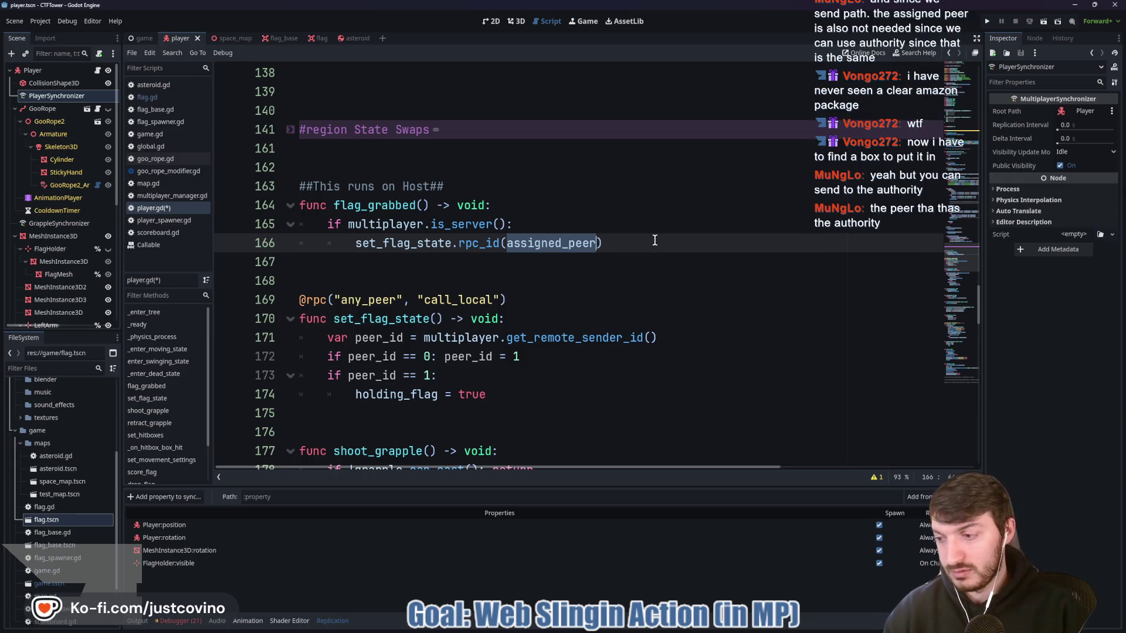
text(mul)
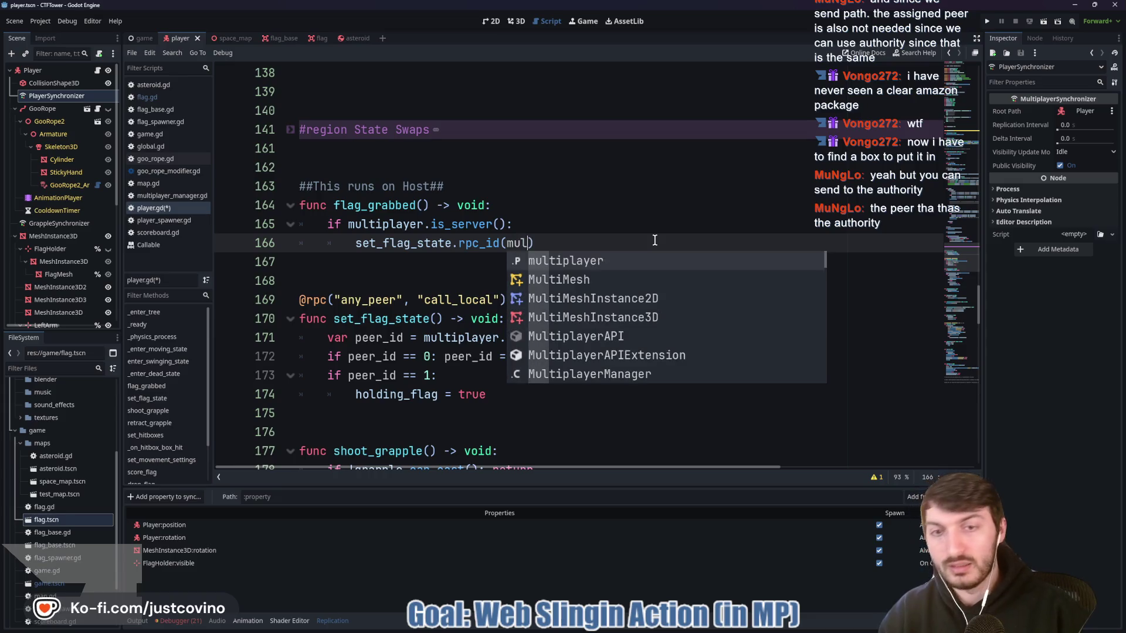
key(Return)
text(.)
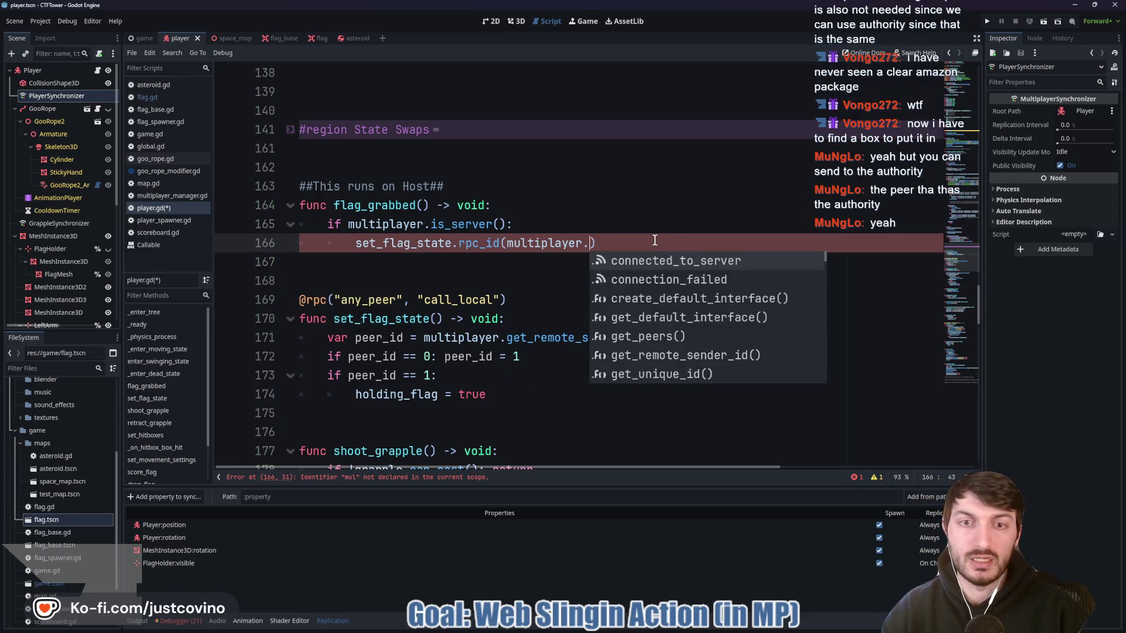
text(auth)
key(BackSpace)
key(BackSpace)
key(BackSpace)
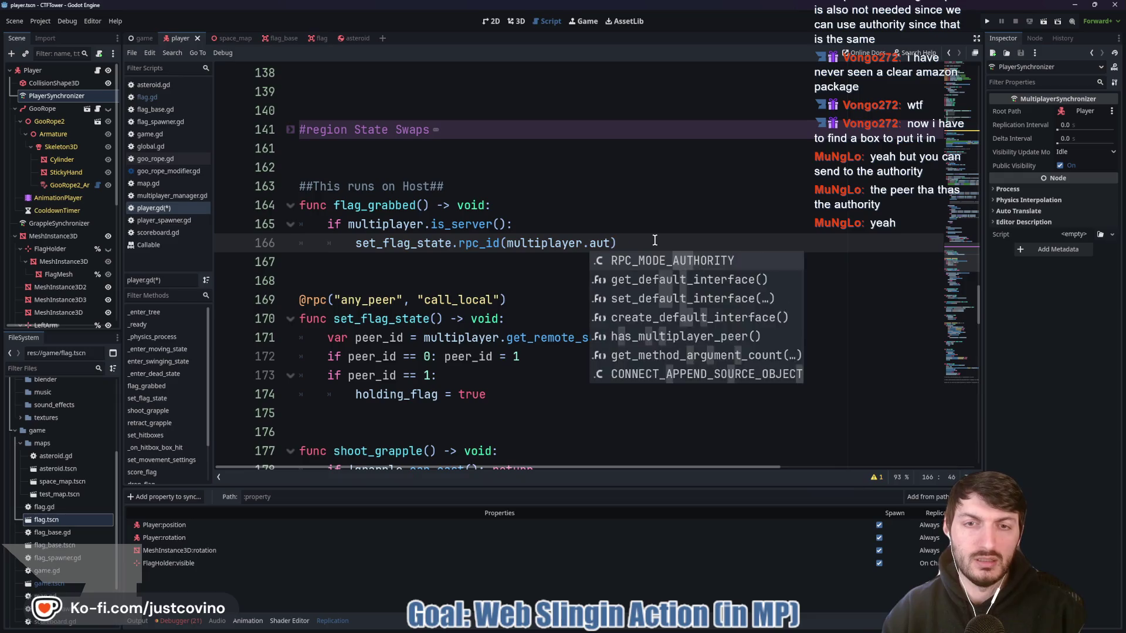
key(BackSpace)
key(BackSpace)
key(BackSpace)
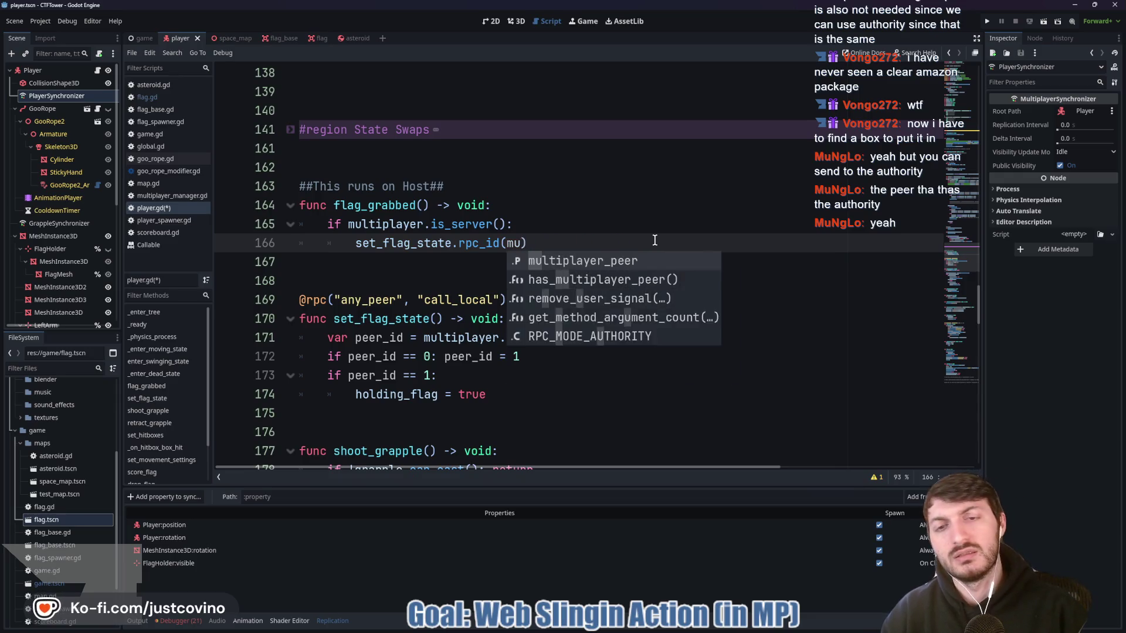
Fill the rpc_id argument with get_multiplayer_authority() via autocomplete and save player.gd
text(multiplayer.)
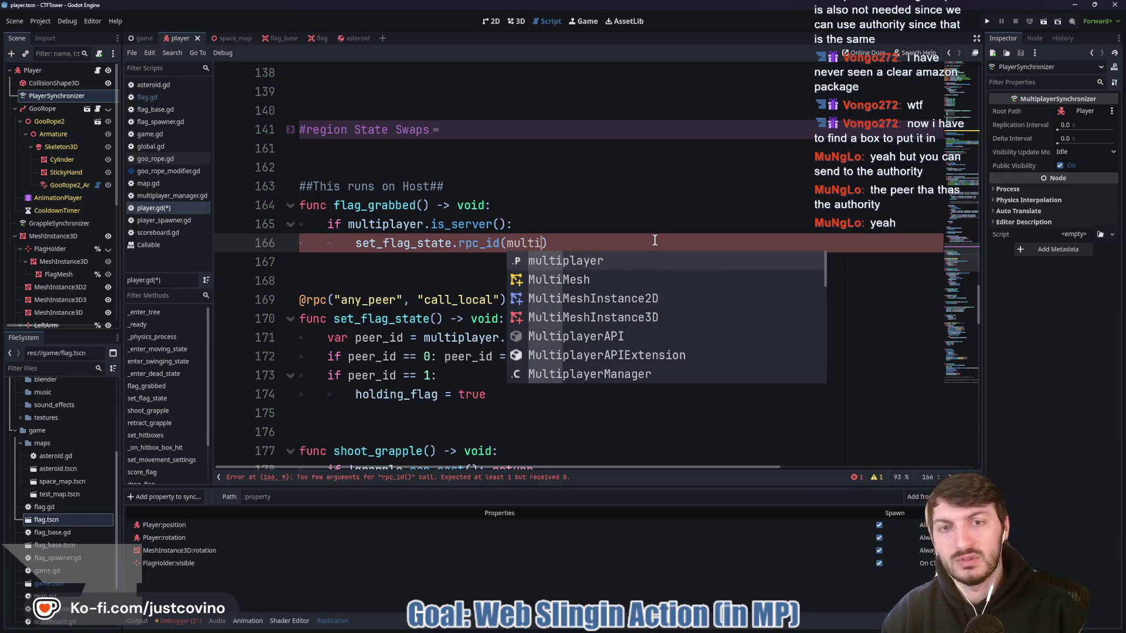
text(auth)
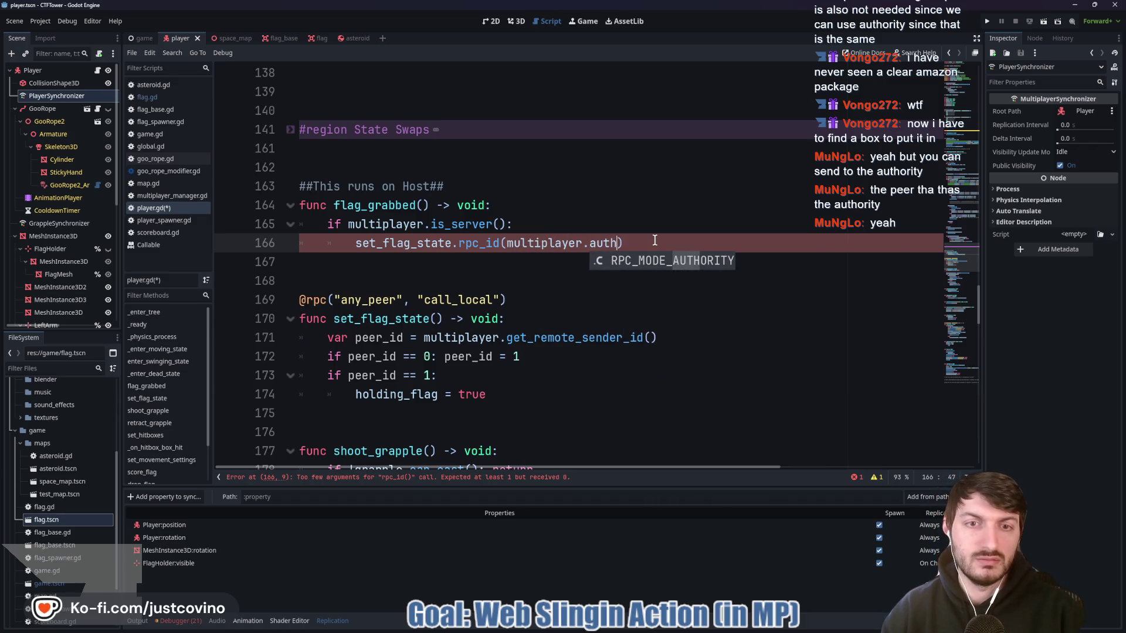
key(BackSpace)
key(BackSpace)
key(BackSpace)
key(BackSpace)
key(BackSpace)
key(BackSpace)
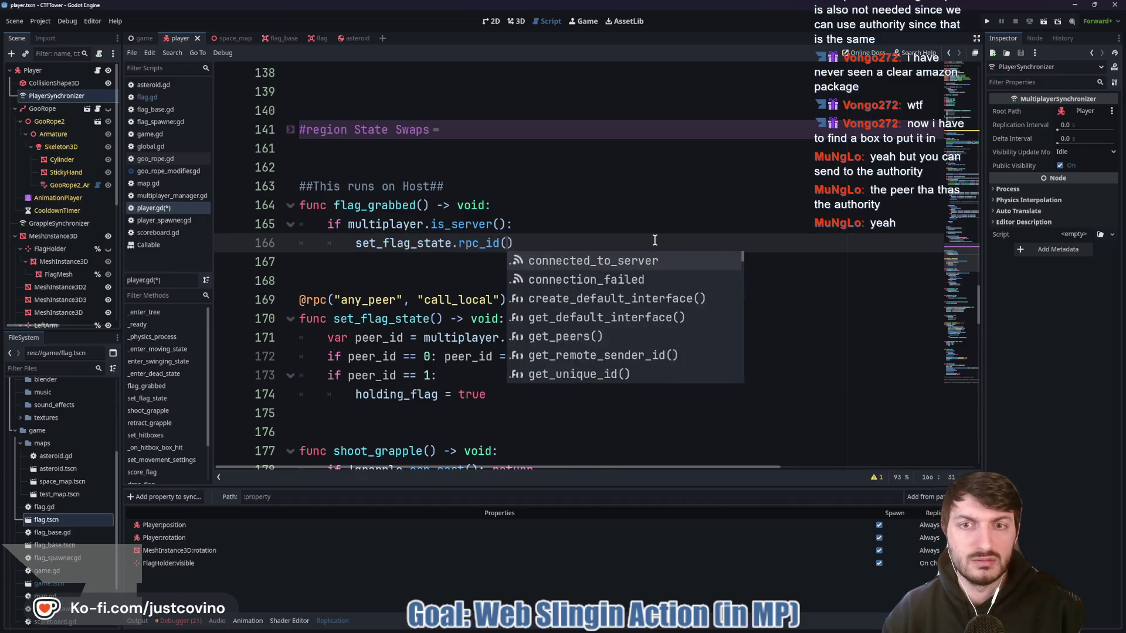
text((autho)
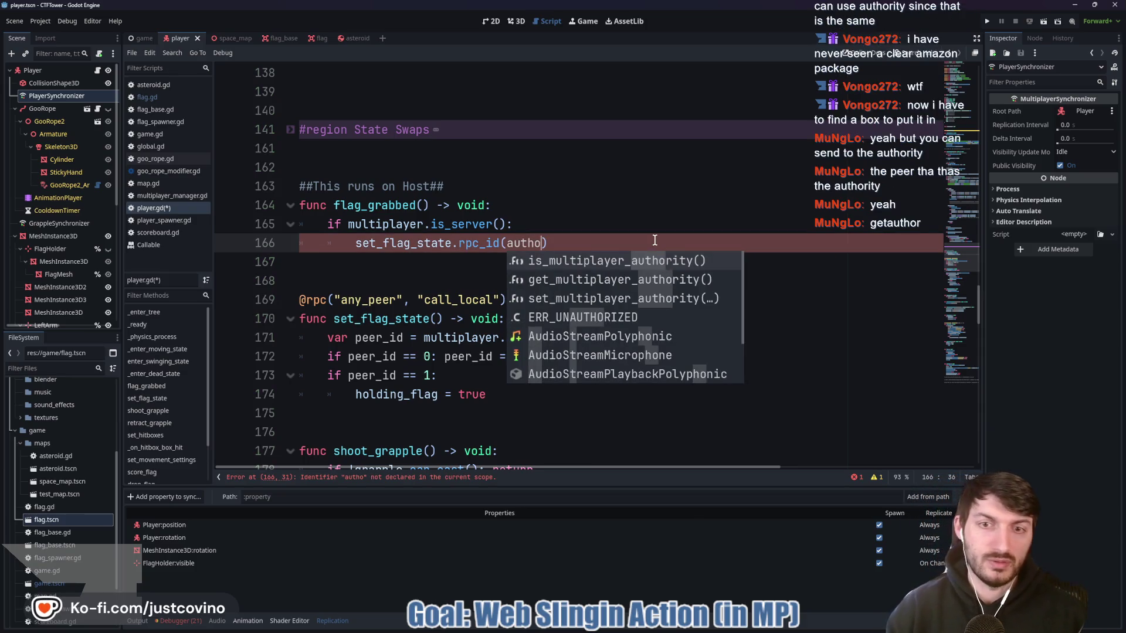
key(Down)
key(Return)
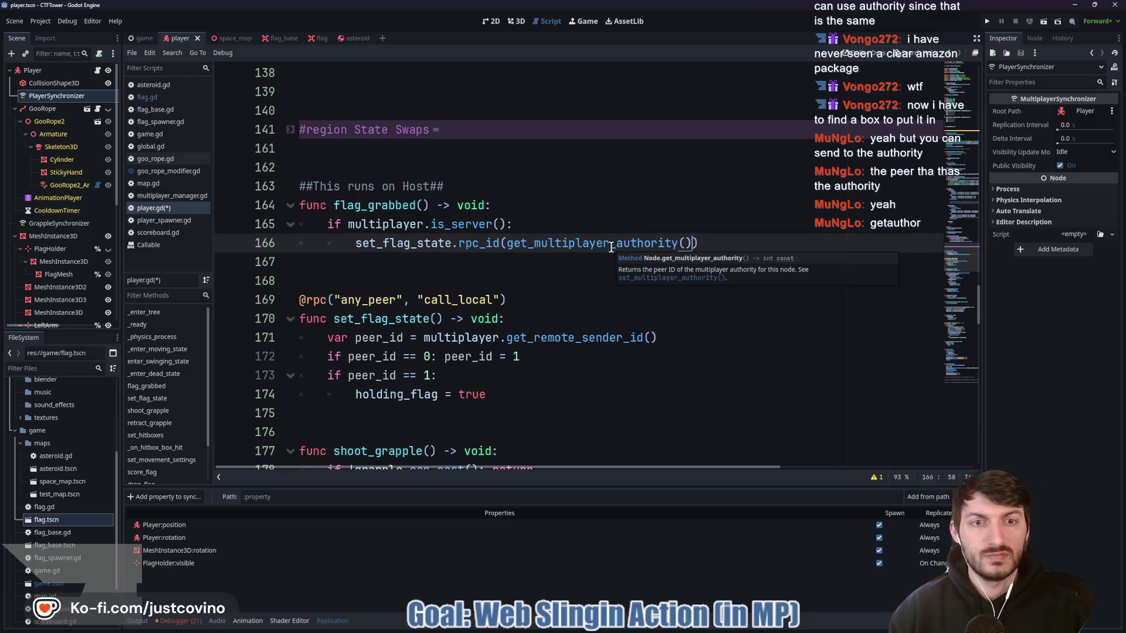
click(514, 262)
key(ctrl+s)
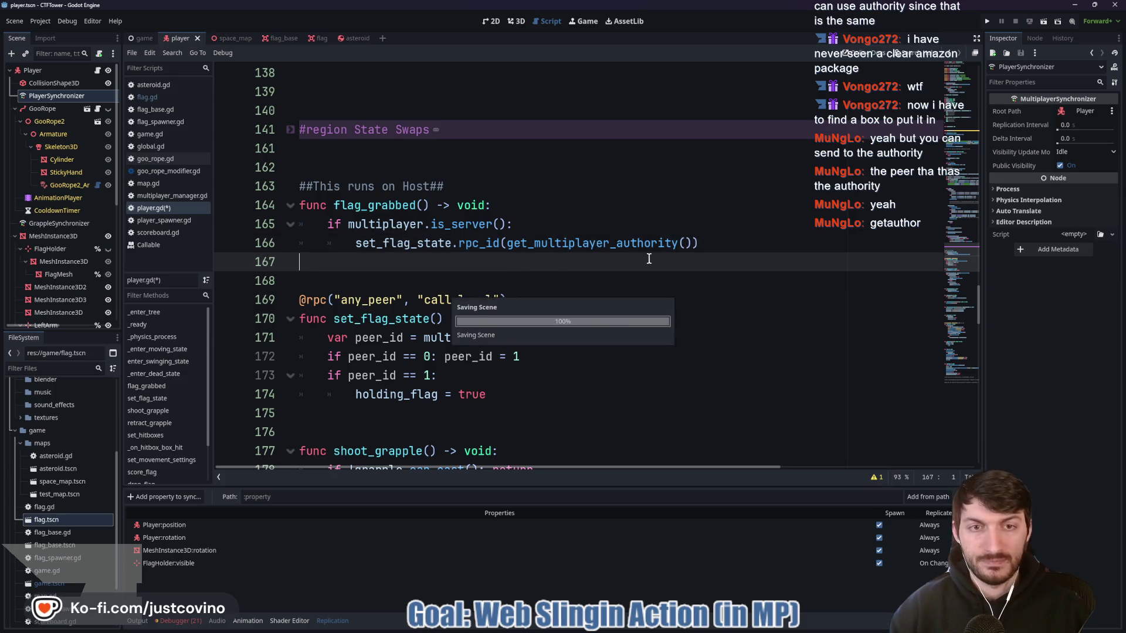
Extend the flag_grabbed comment to 'Host -> Sends to Client (Authority - Peers are their own A…' and save
click(428, 186)
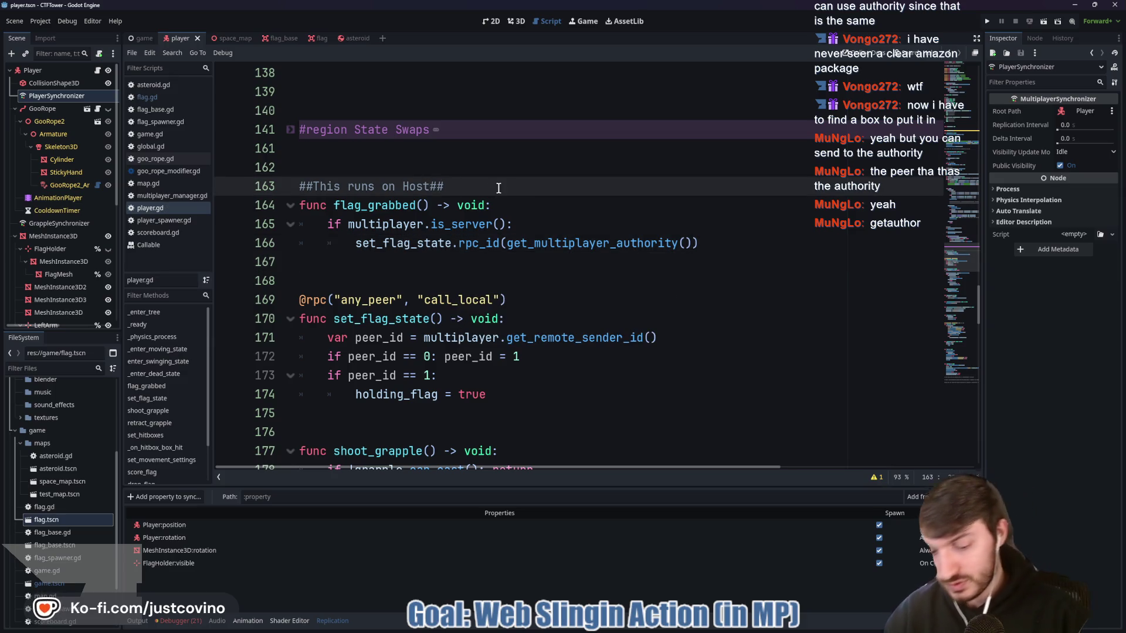
text(-> Sends to )
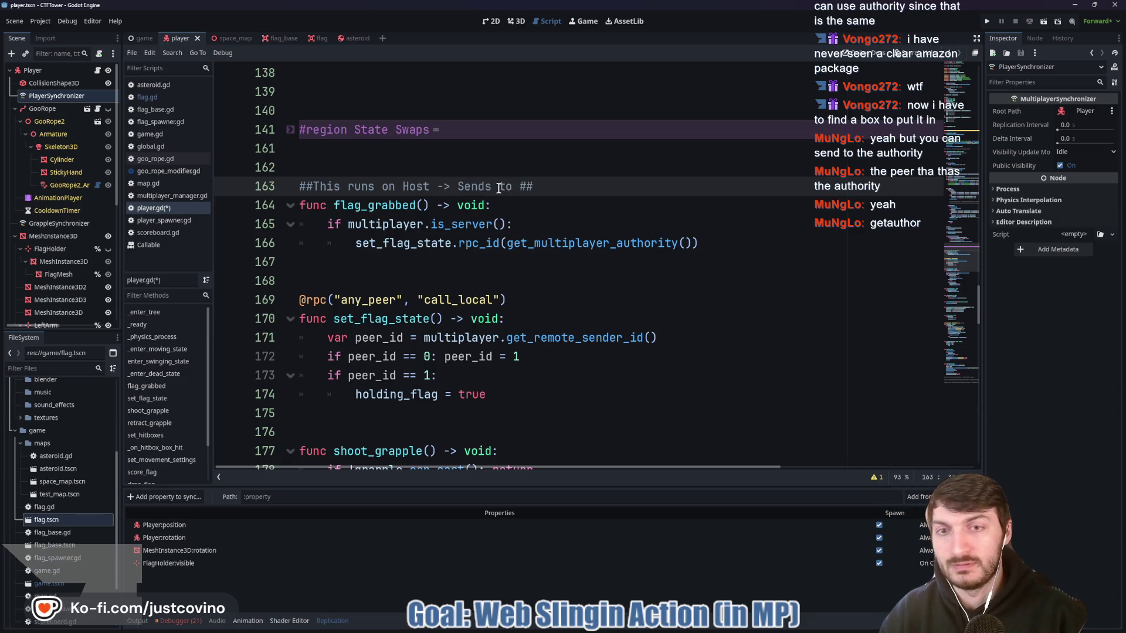
text(Client)
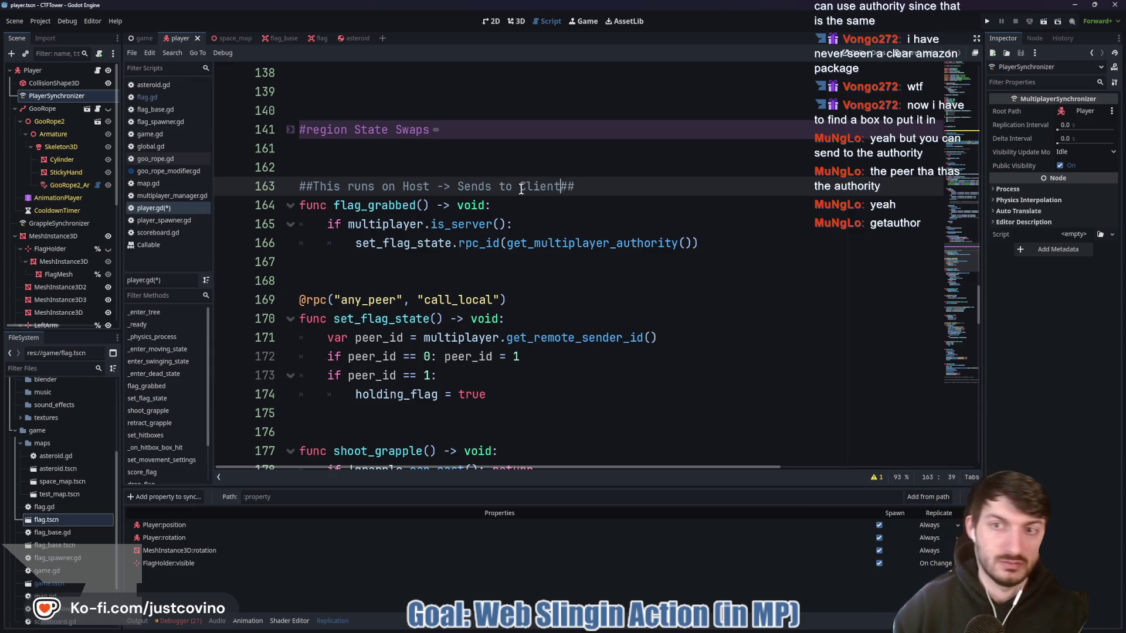
key(ctrl+s)
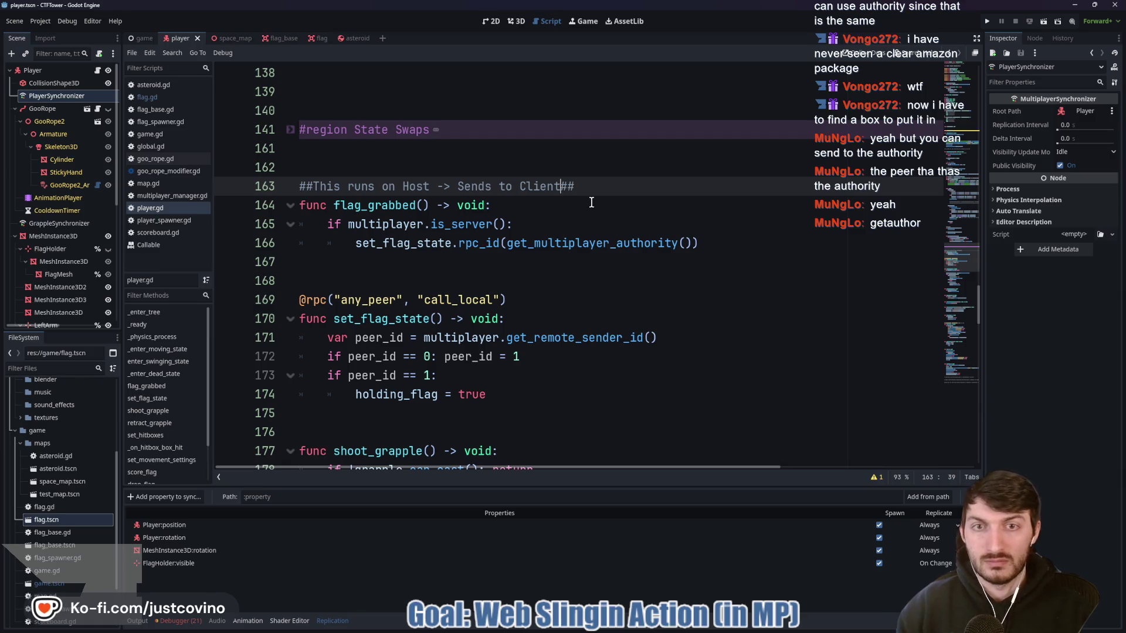
text((Authority)
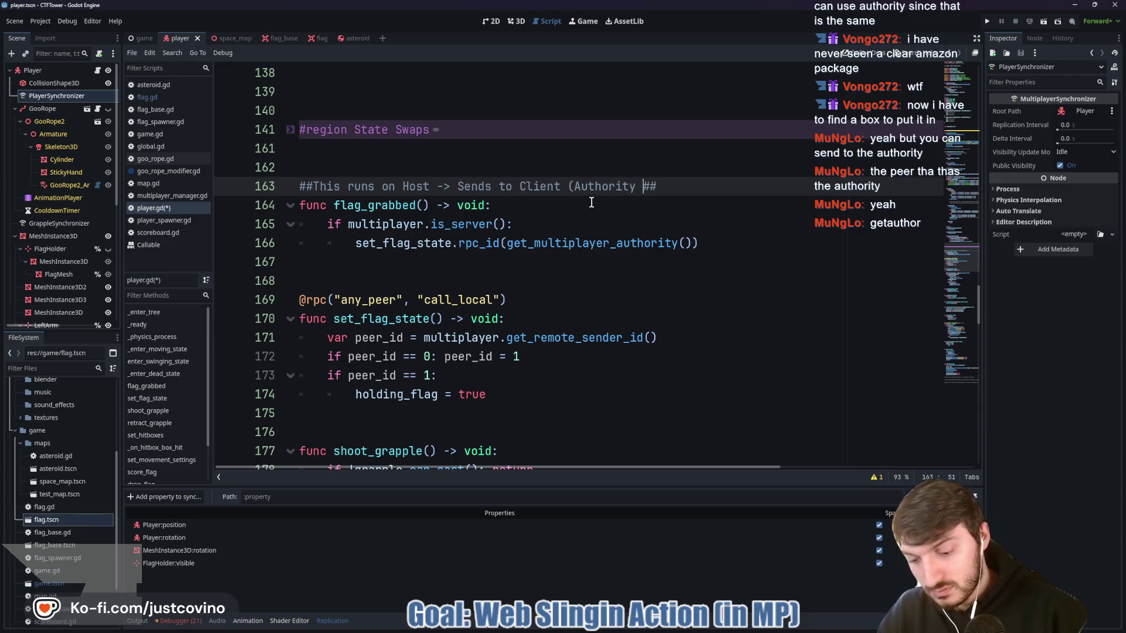
text( + Cli)
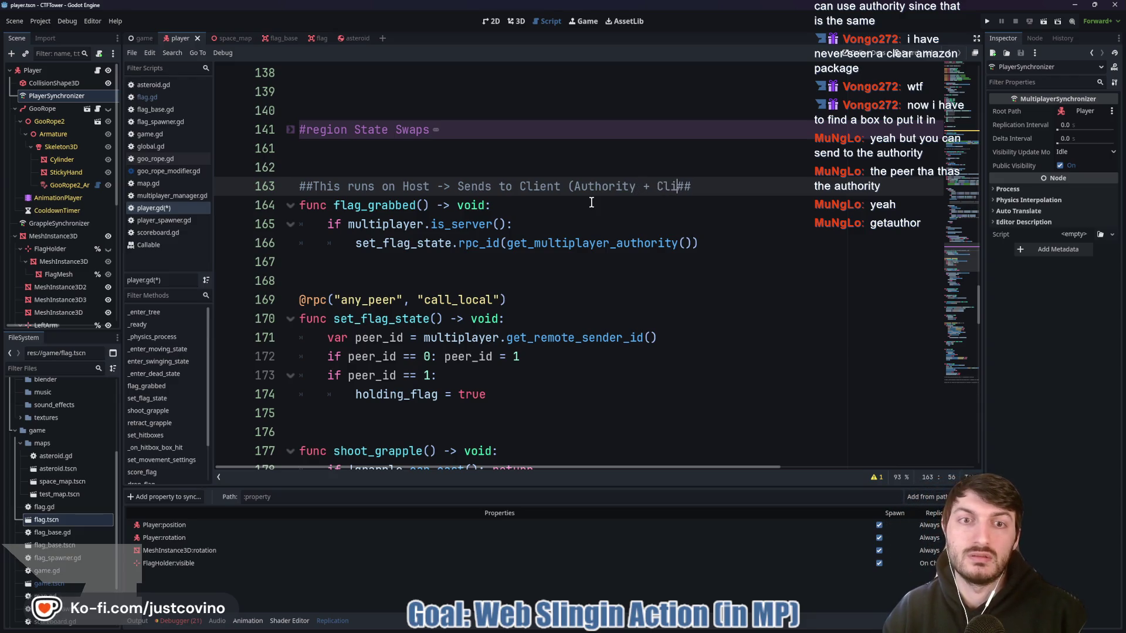
key(BackSpace)
key(BackSpace)
key(BackSpace)
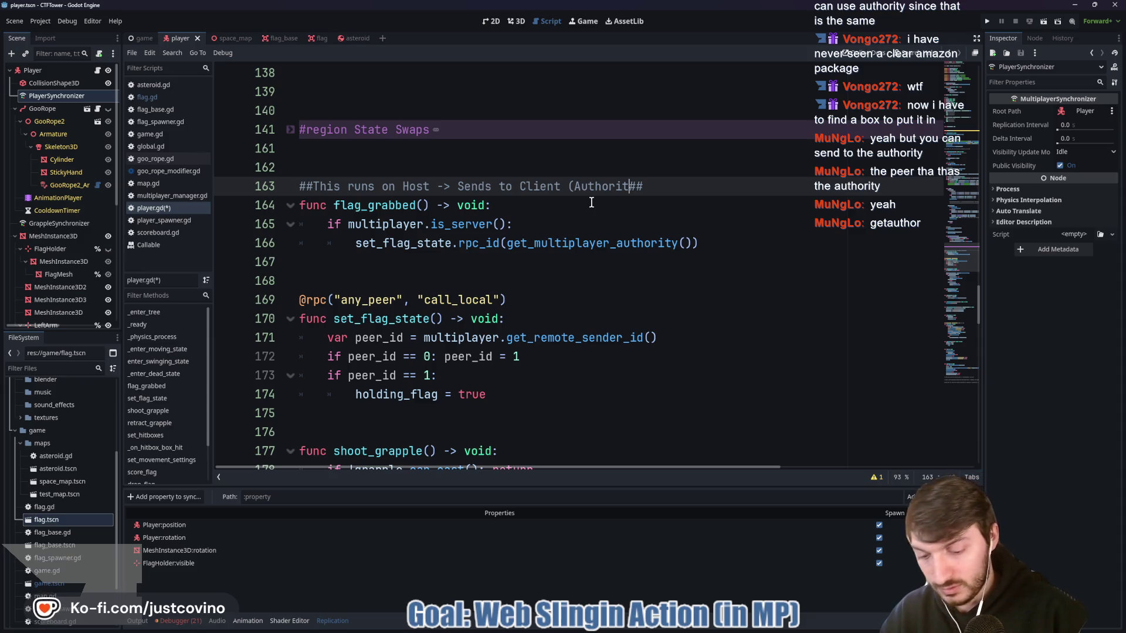
text(y- Peers )
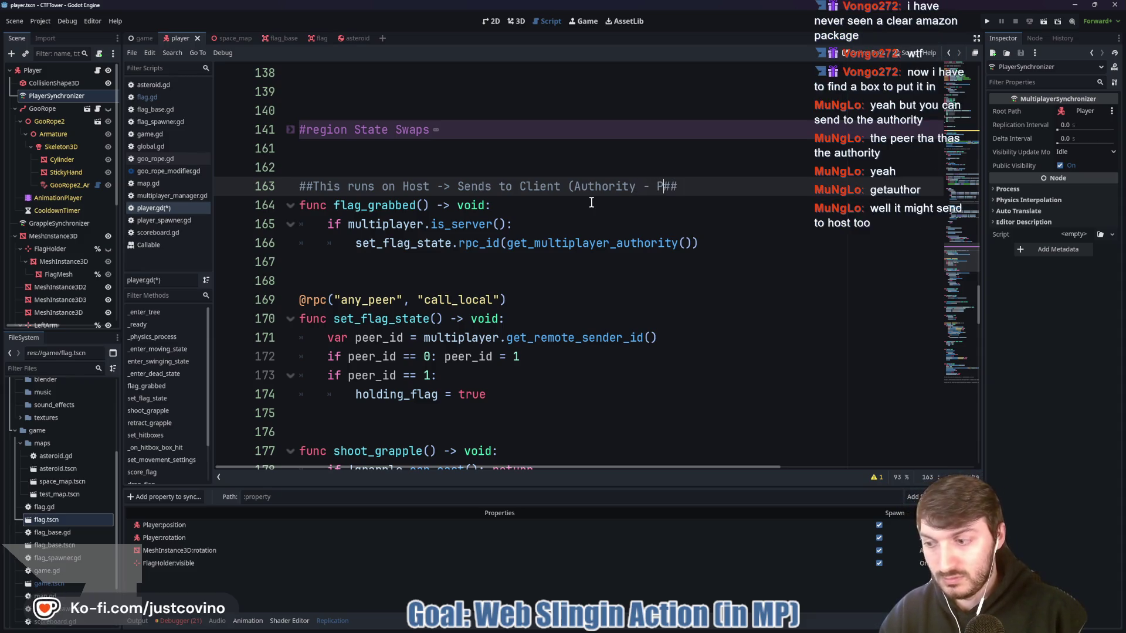
text(are their own )
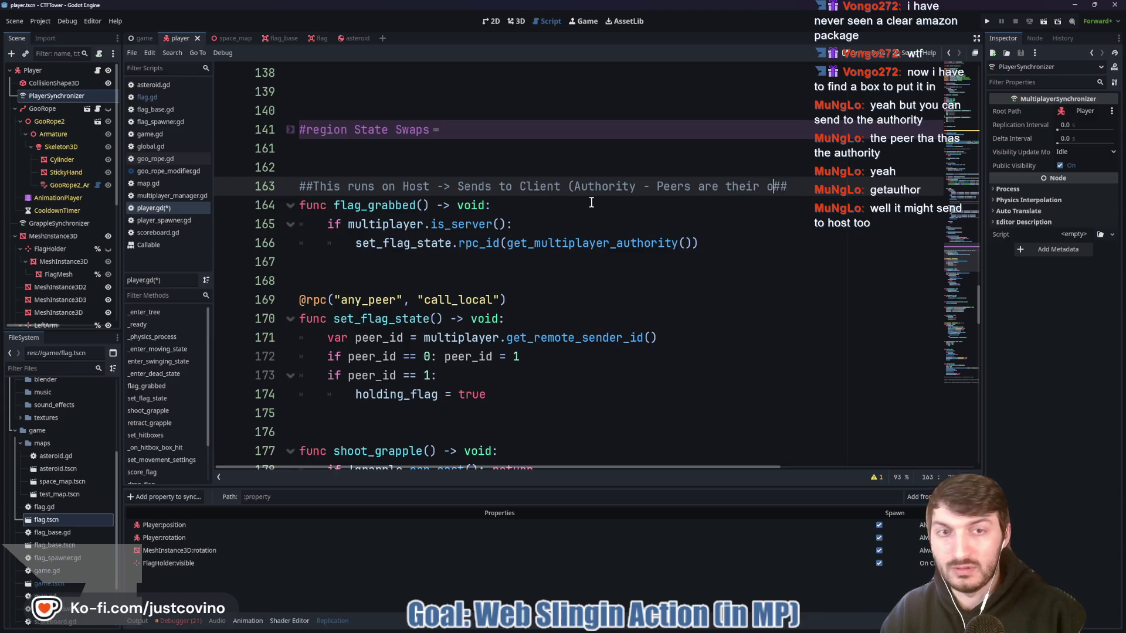
text(Auth)
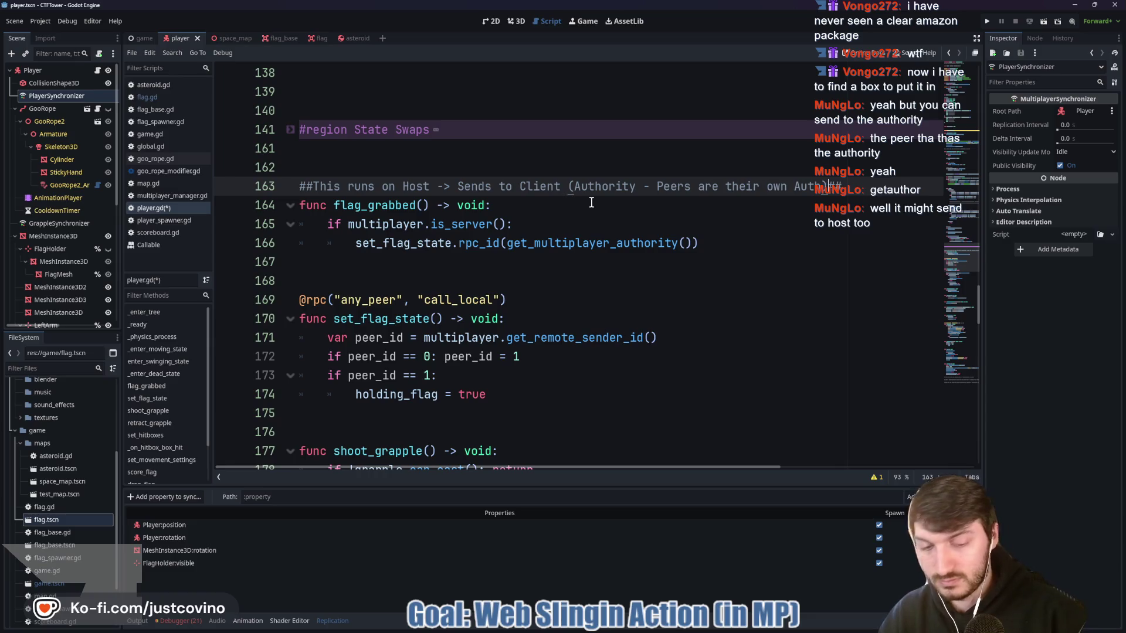
key(ctrl+s)
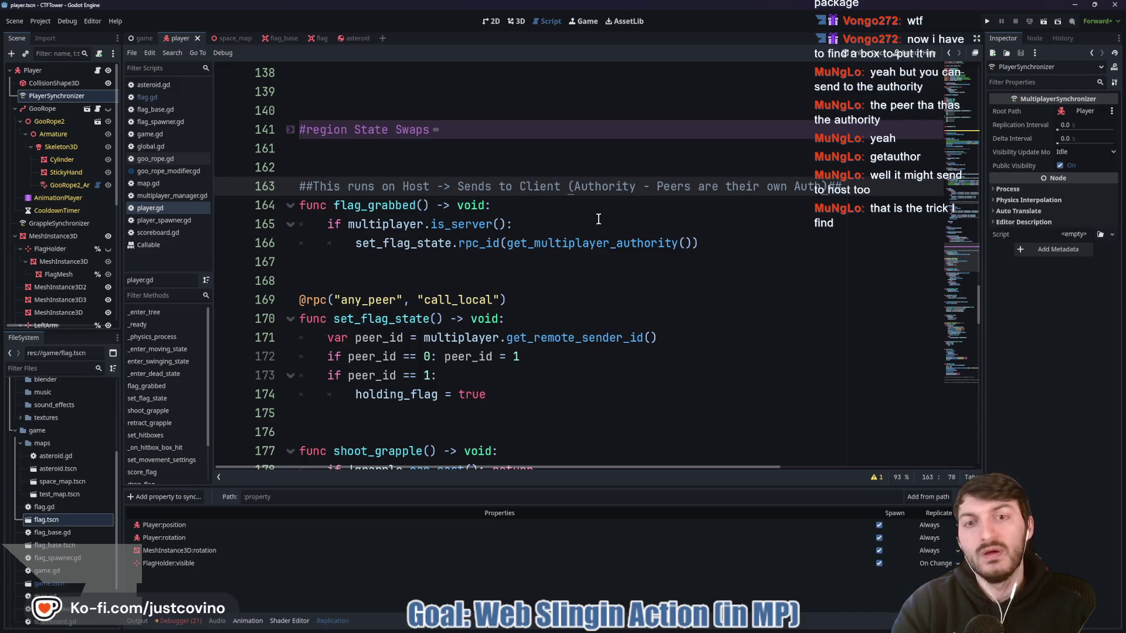
mouse_move(606, 242)
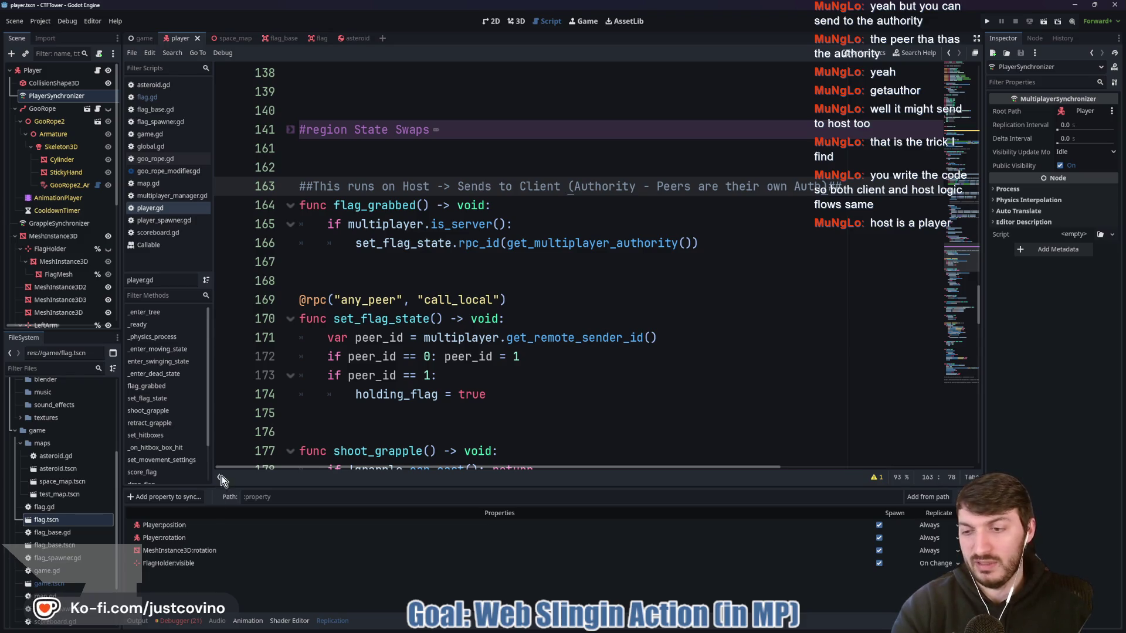
Review the debugger errors for Session 2 and Session 1, then collapse the debugger panel
click(176, 621)
scroll(473, 568, down, 3)
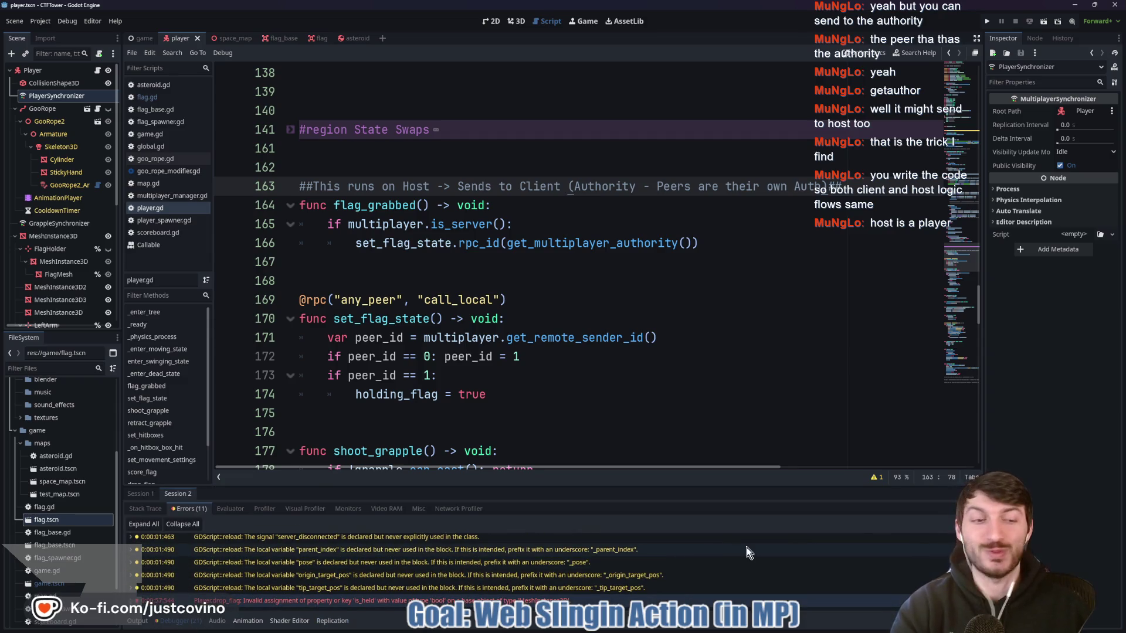
click(134, 496)
click(135, 495)
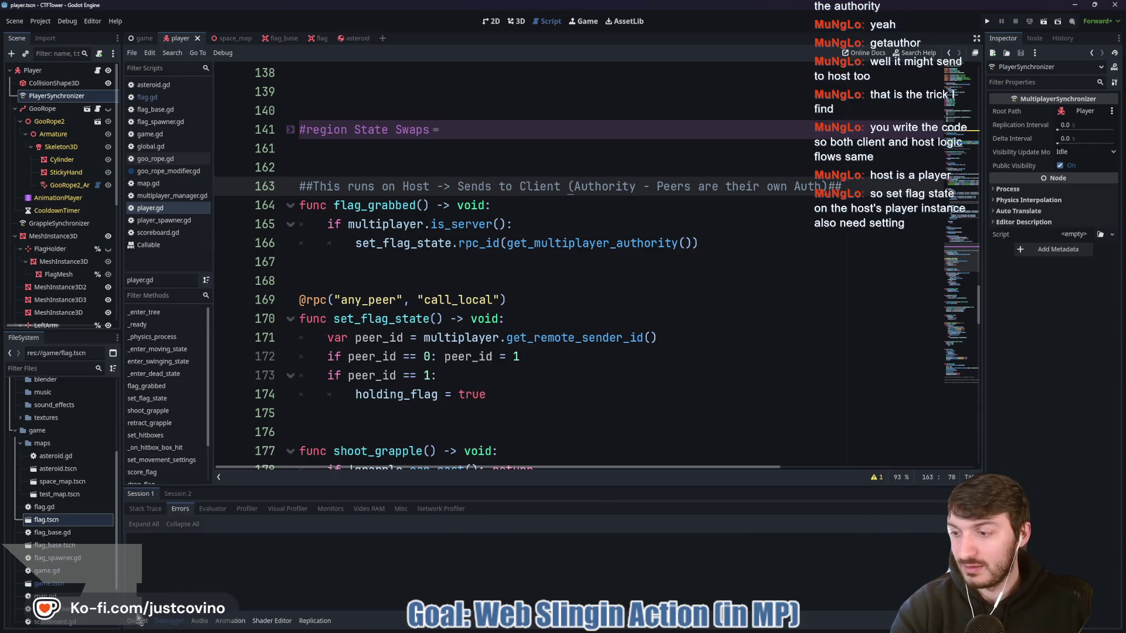
click(169, 622)
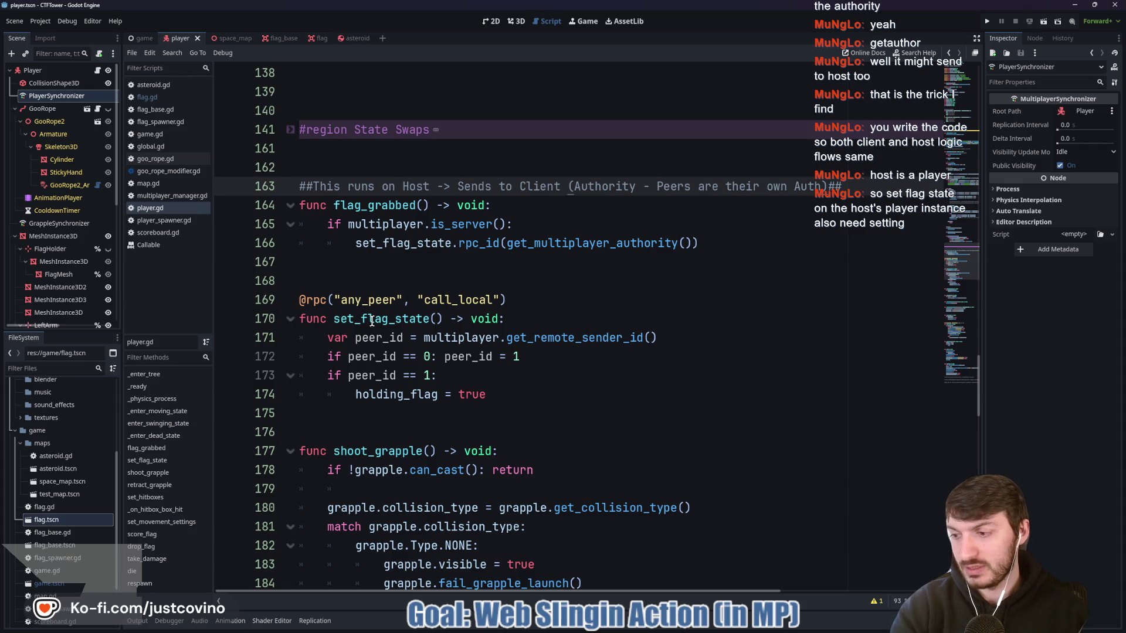
Examine set_flag_state and its 'holding_flag = true' statement on line 174
double_click(372, 320)
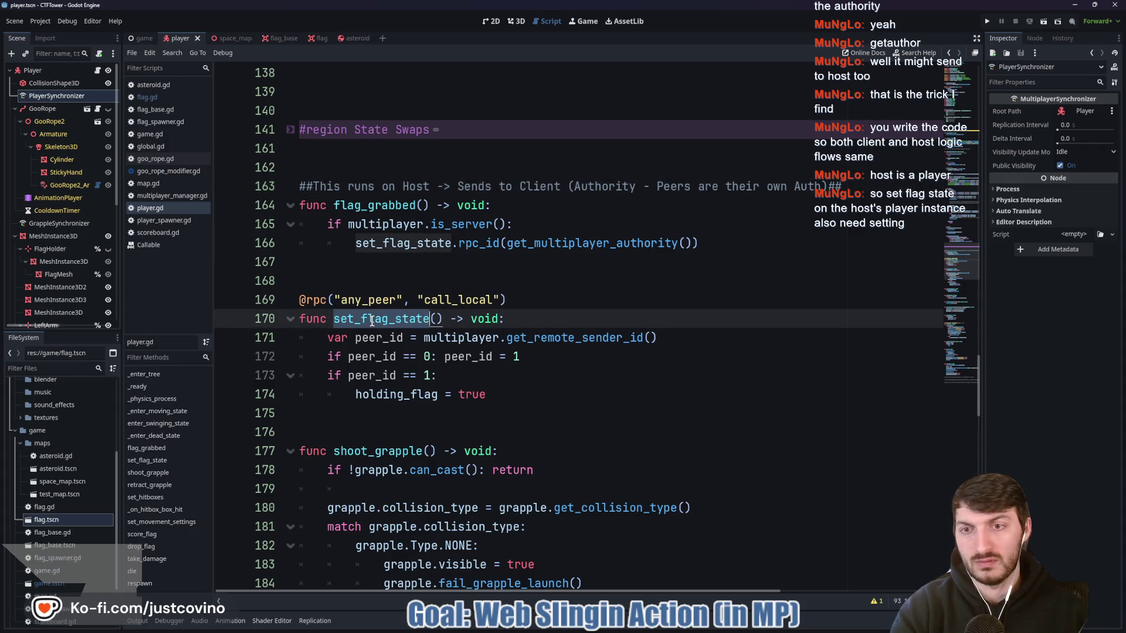
click(513, 396)
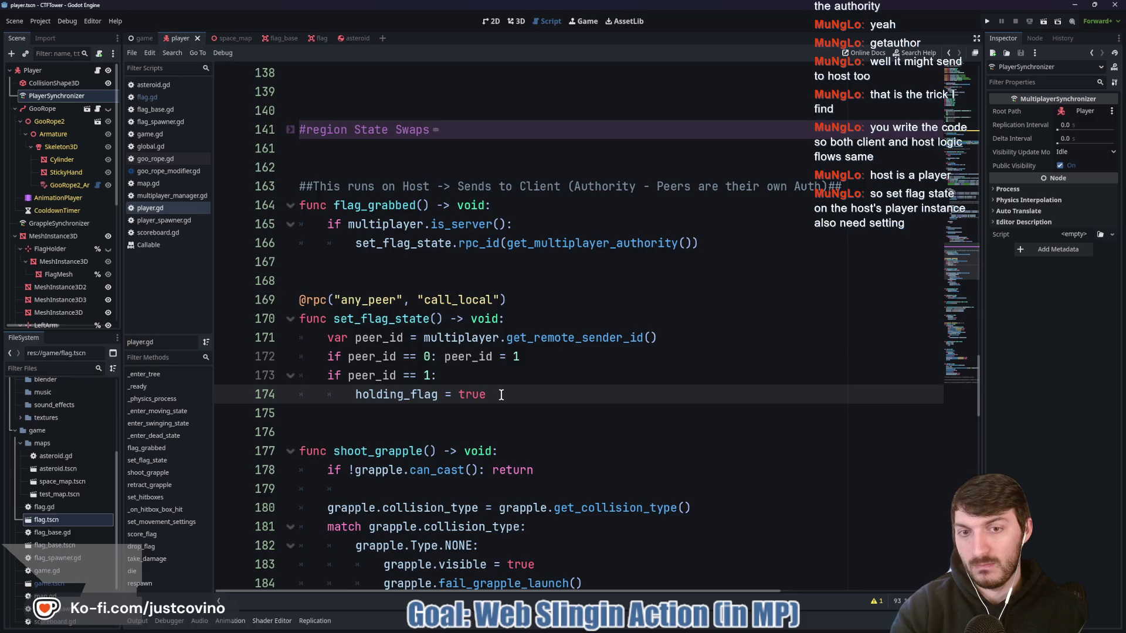
drag(501, 396, 351, 400)
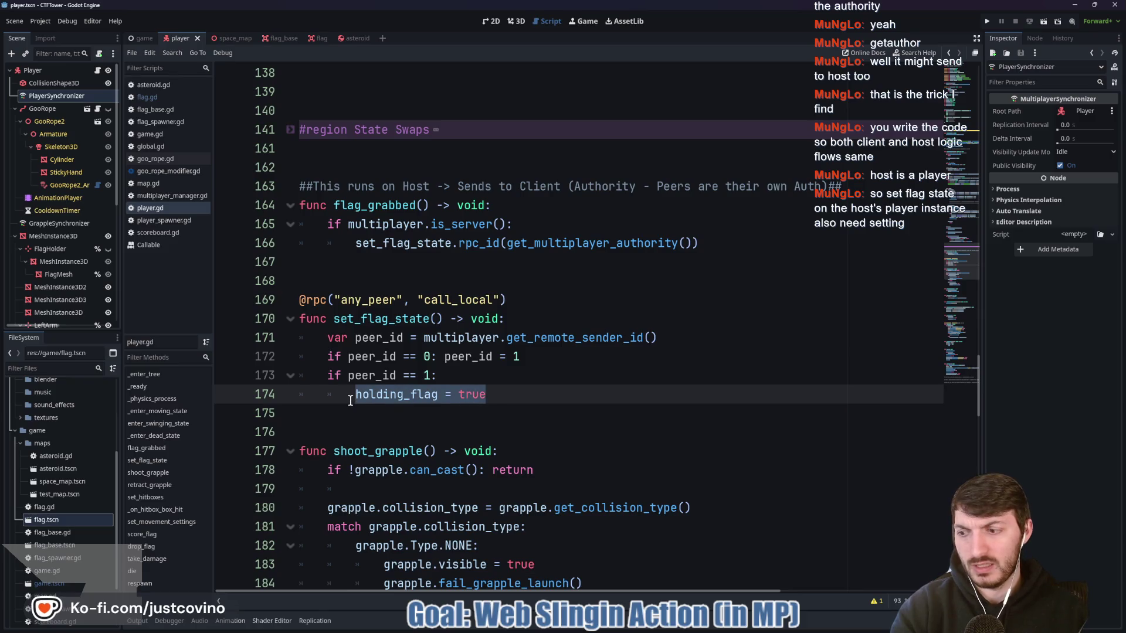
click(420, 394)
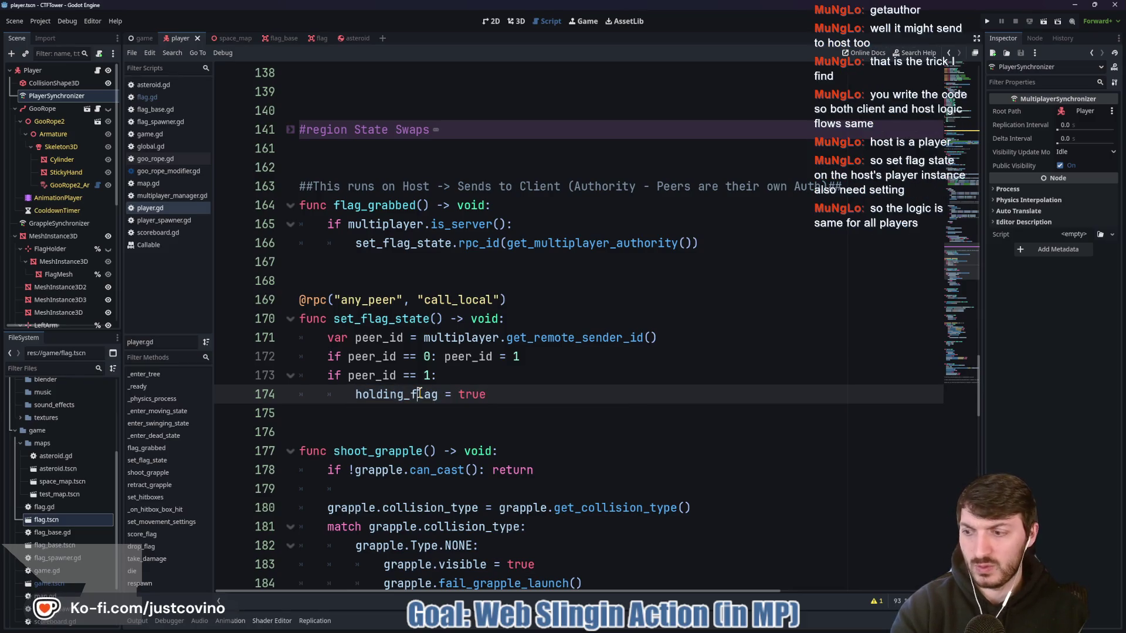
click(394, 380)
click(505, 392)
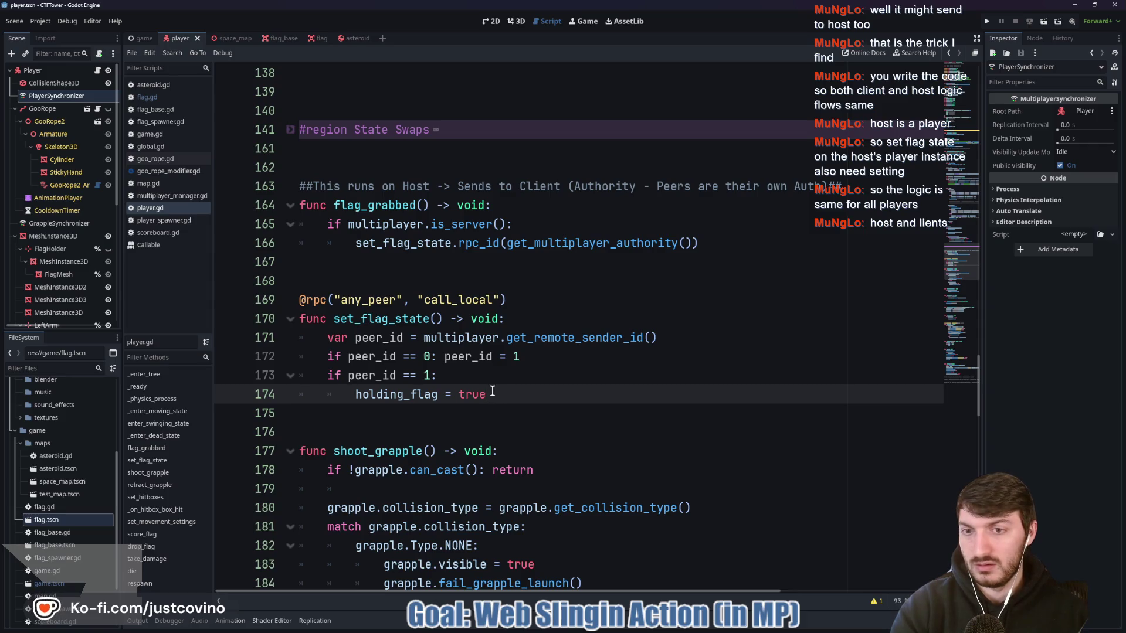
drag(484, 395, 353, 395)
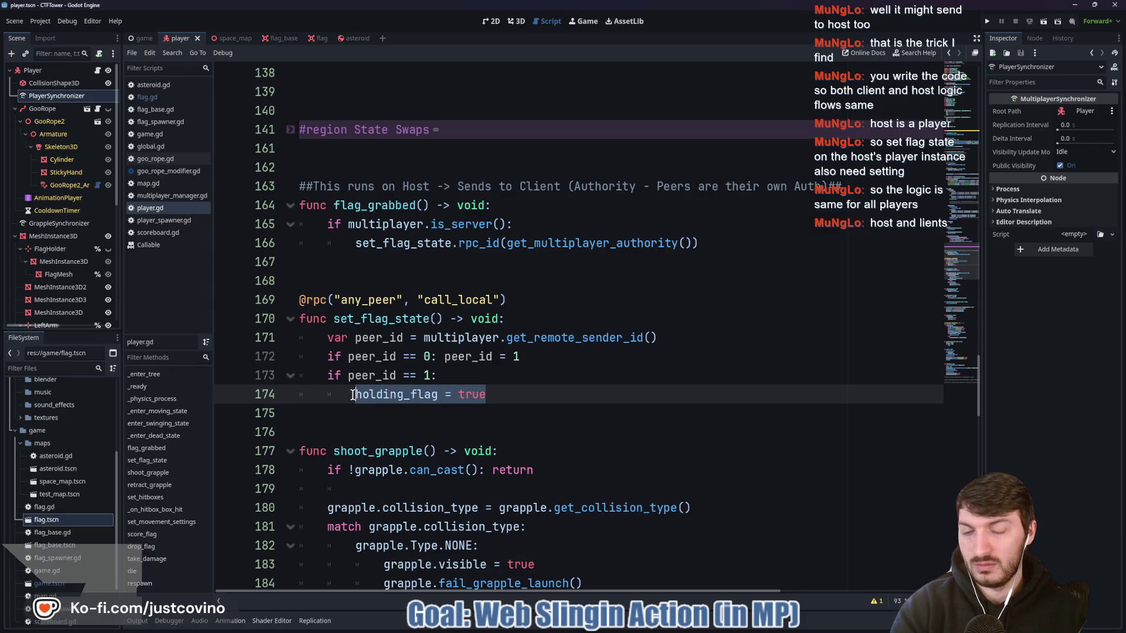
click(352, 394)
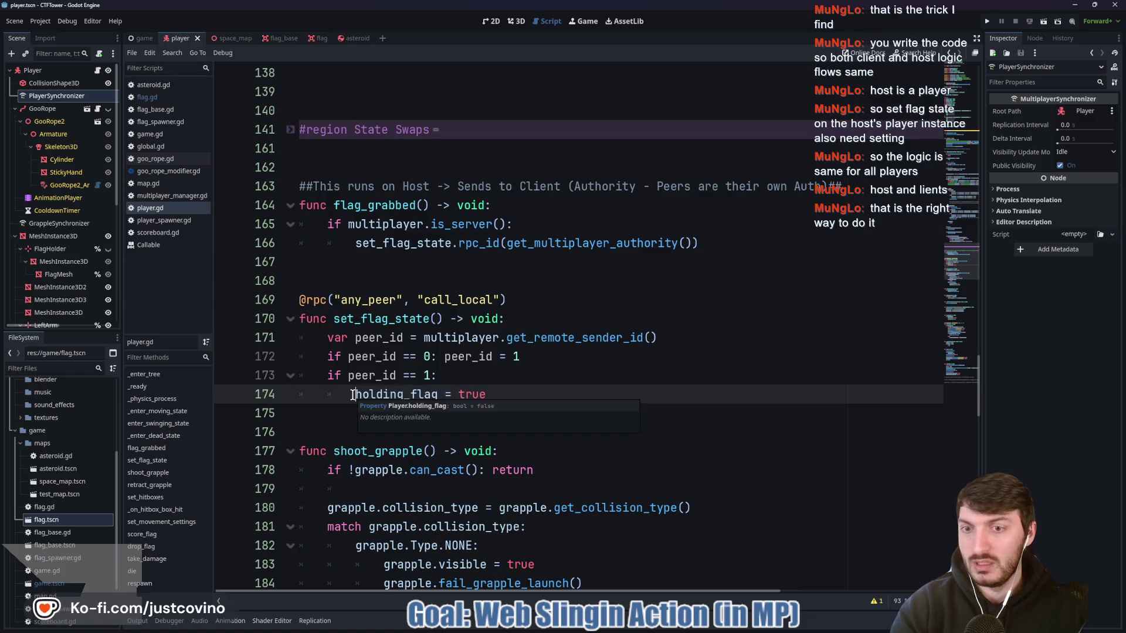
double_click(386, 394)
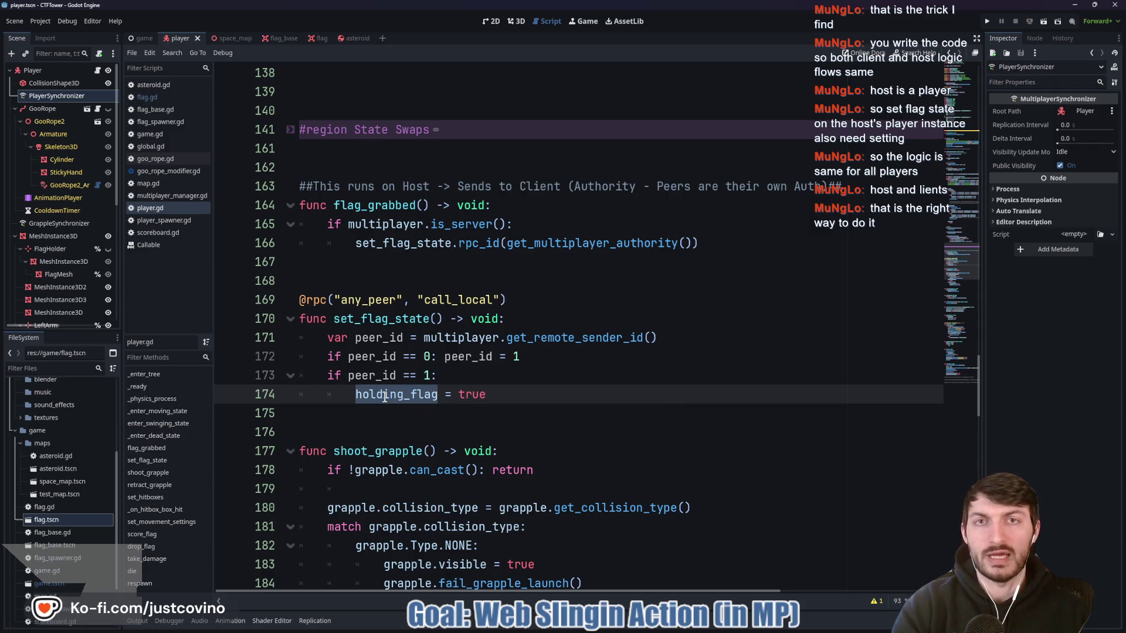
click(384, 396)
double_click(384, 397)
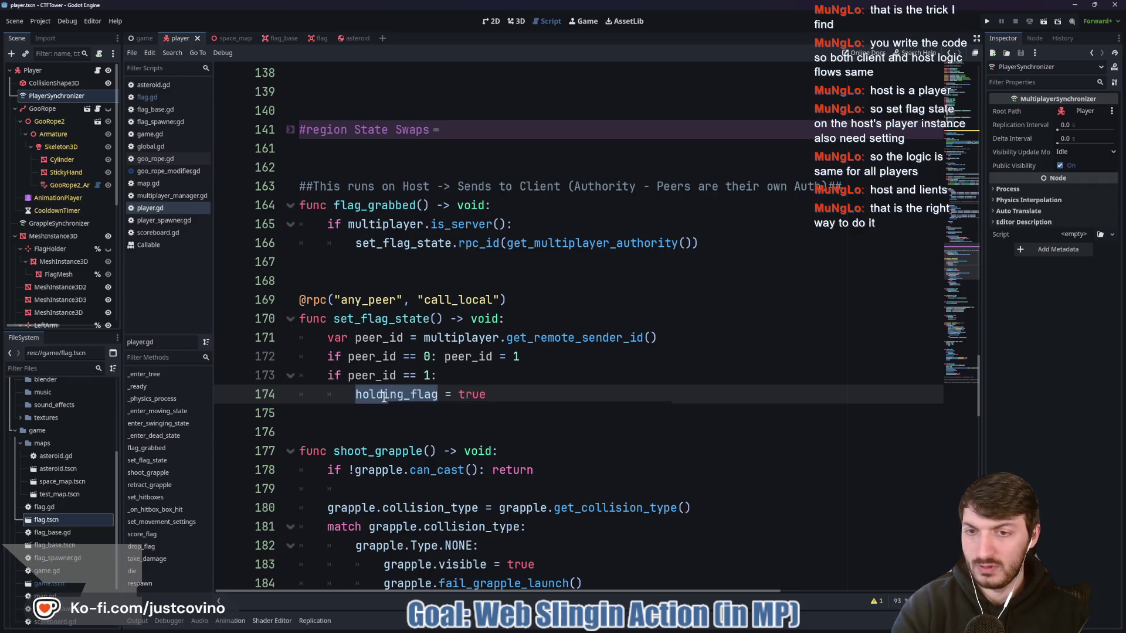
click(480, 382)
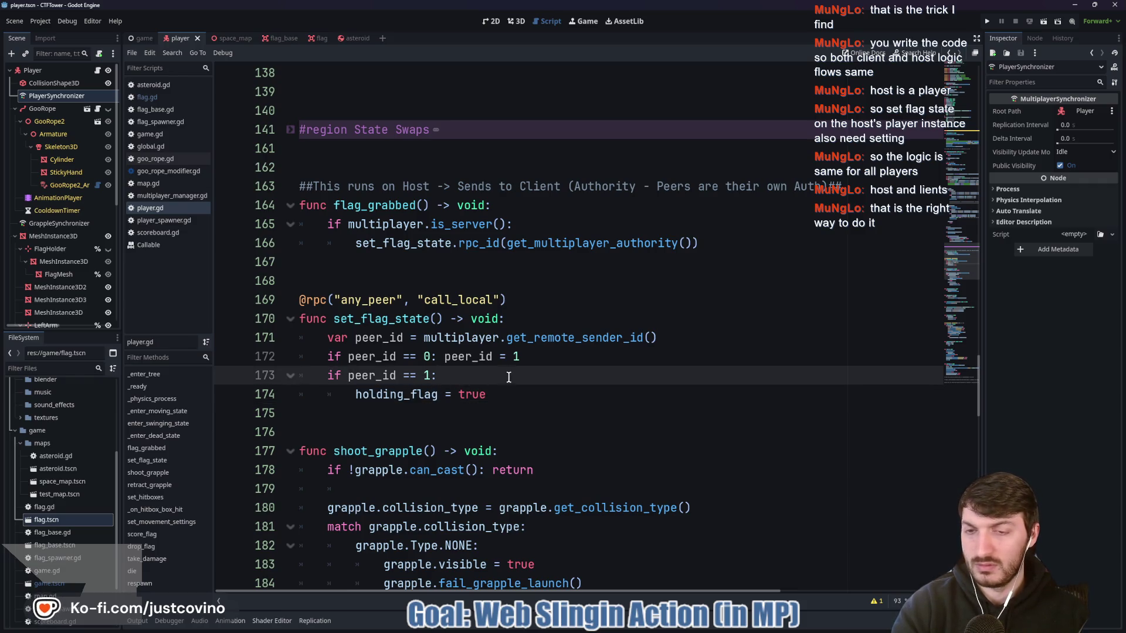
Move 'peer_id = 1' on line 172 onto its own indented line and save player.gd
click(444, 357)
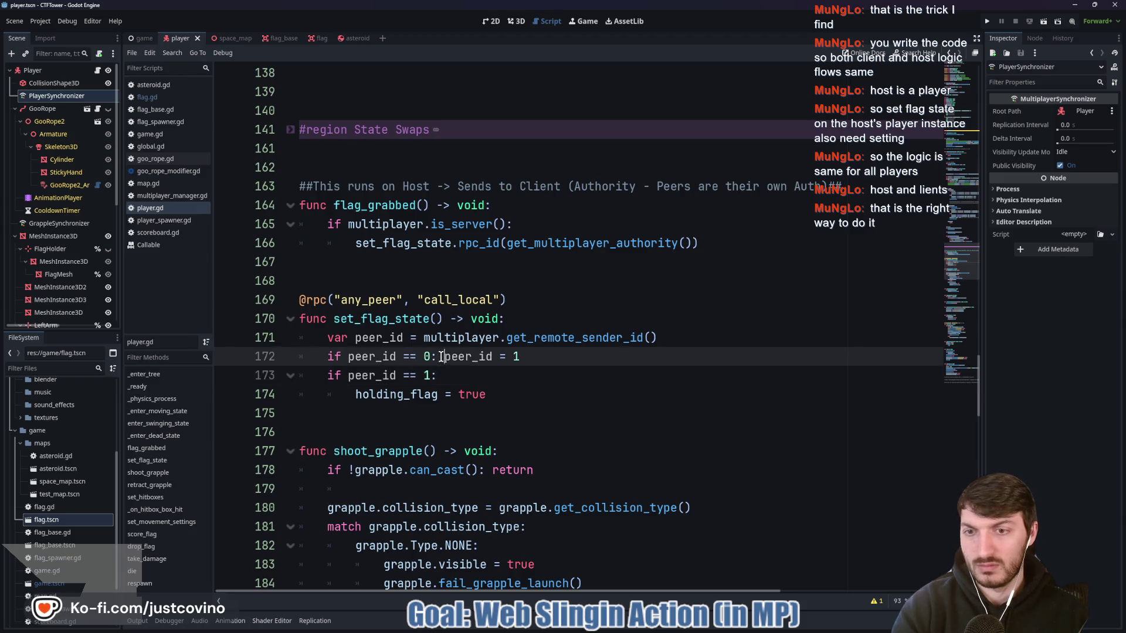
key(Return)
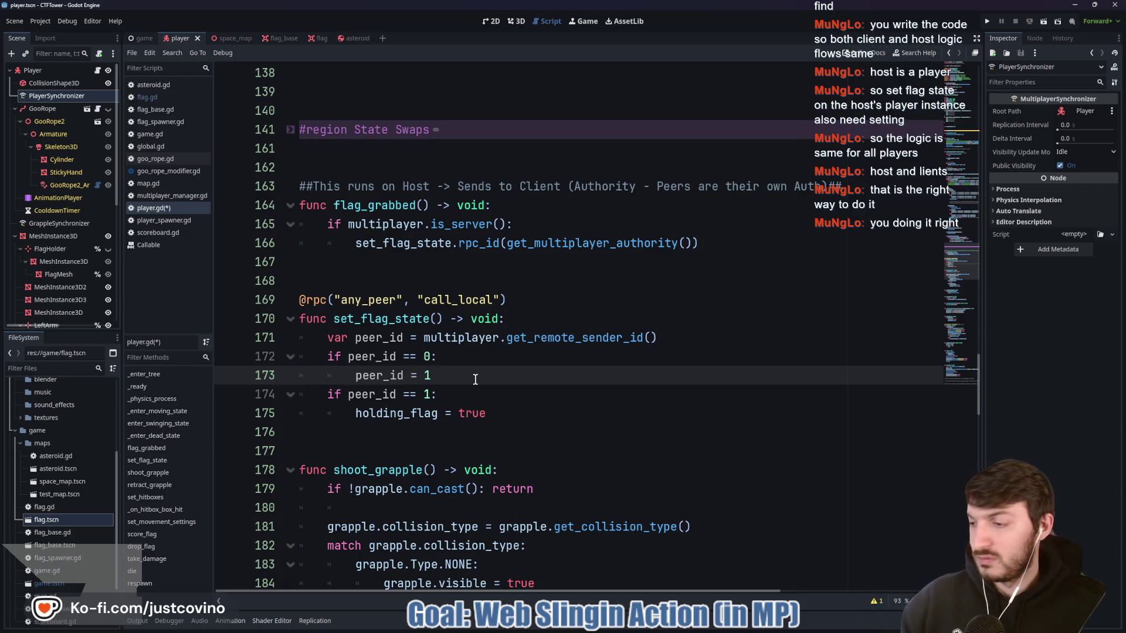
key(ctrl+s)
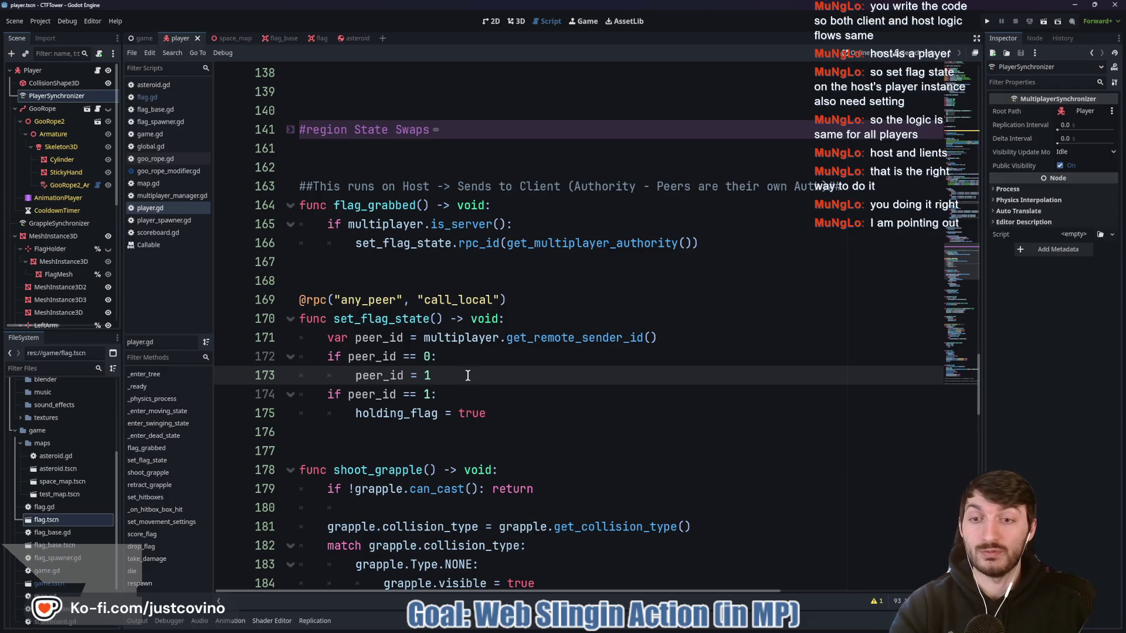
click(461, 277)
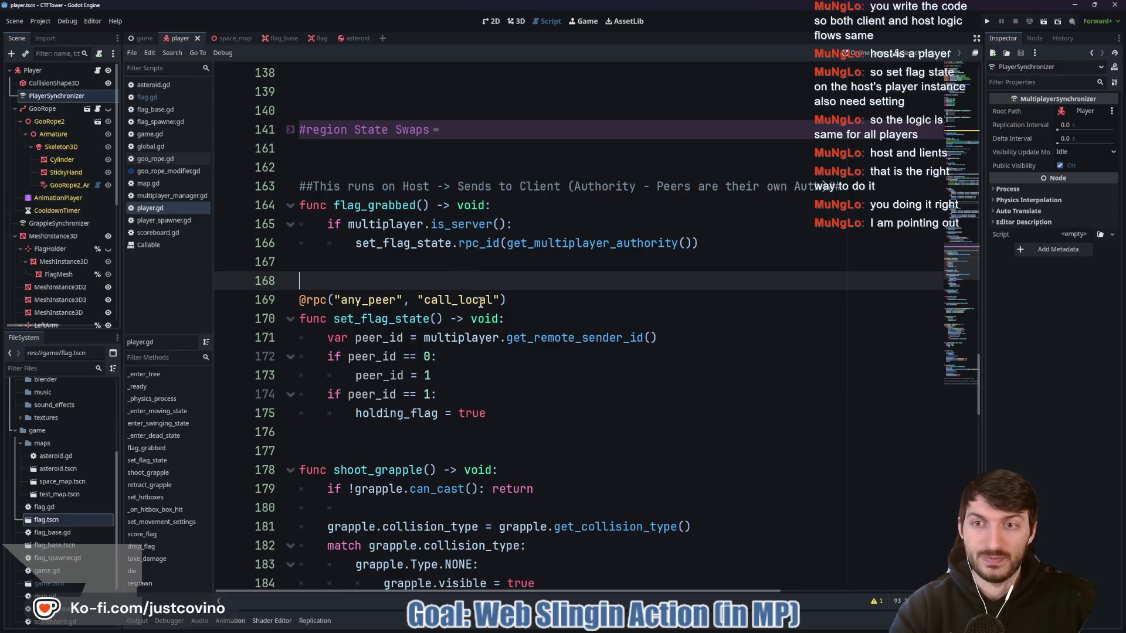
Launch two debug instances side by side, host in one, join from the other, and start the match
click(985, 22)
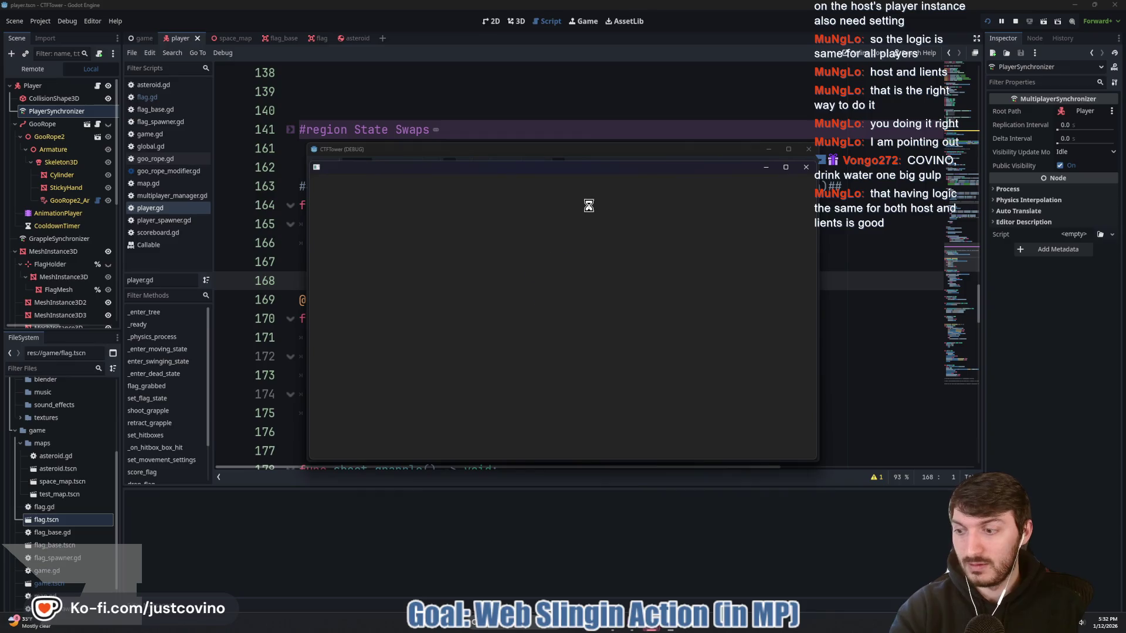
drag(549, 149, 273, 142)
drag(555, 172, 808, 159)
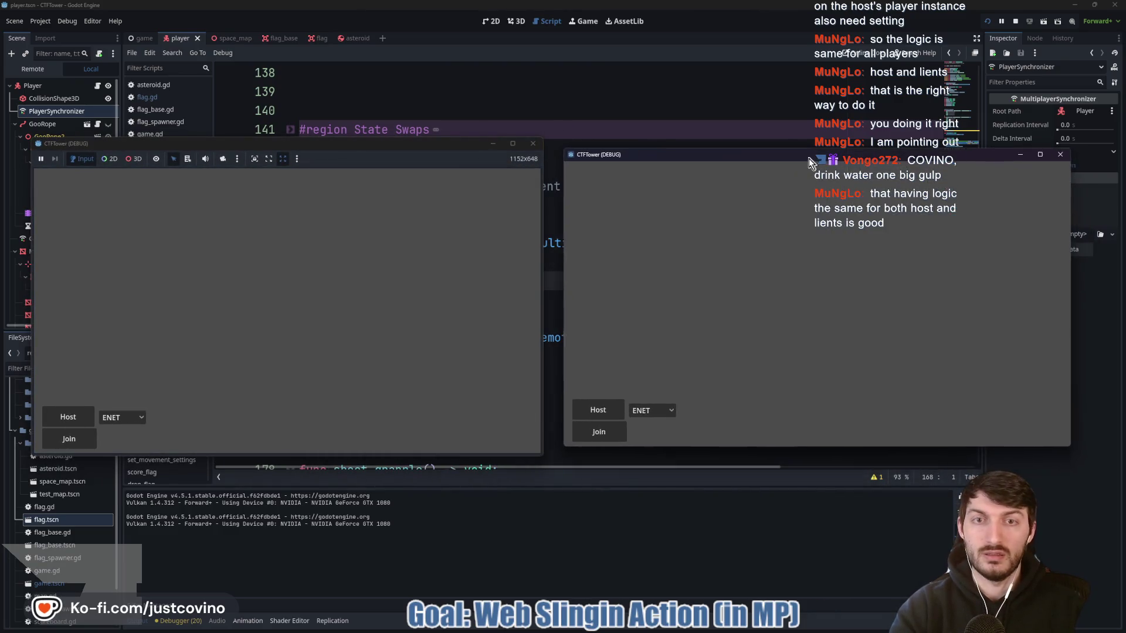
click(68, 417)
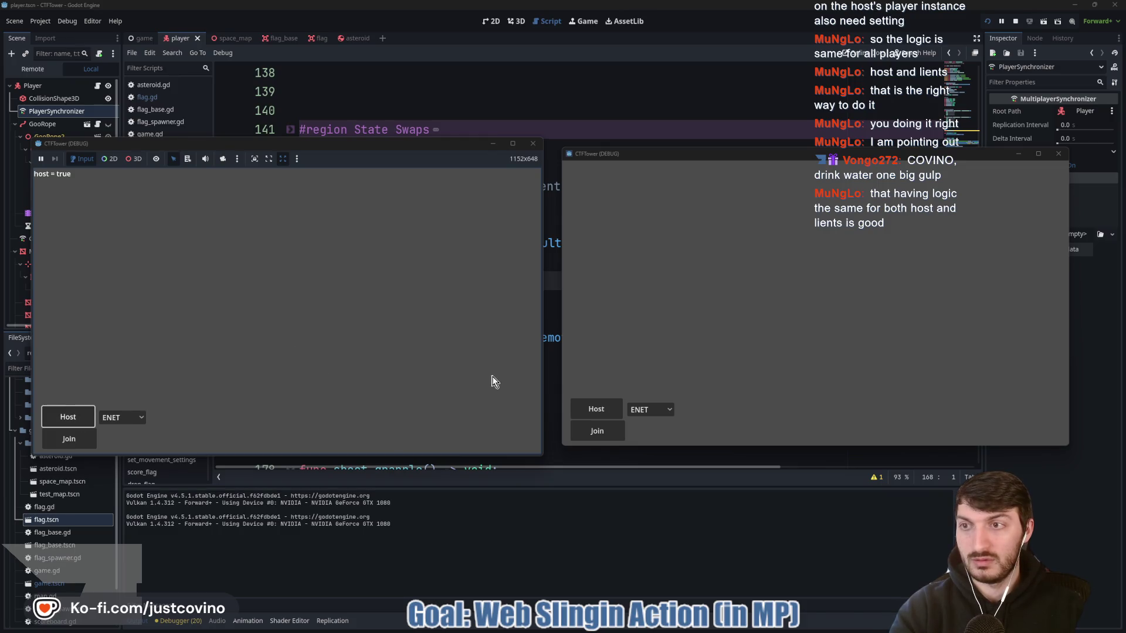
click(610, 437)
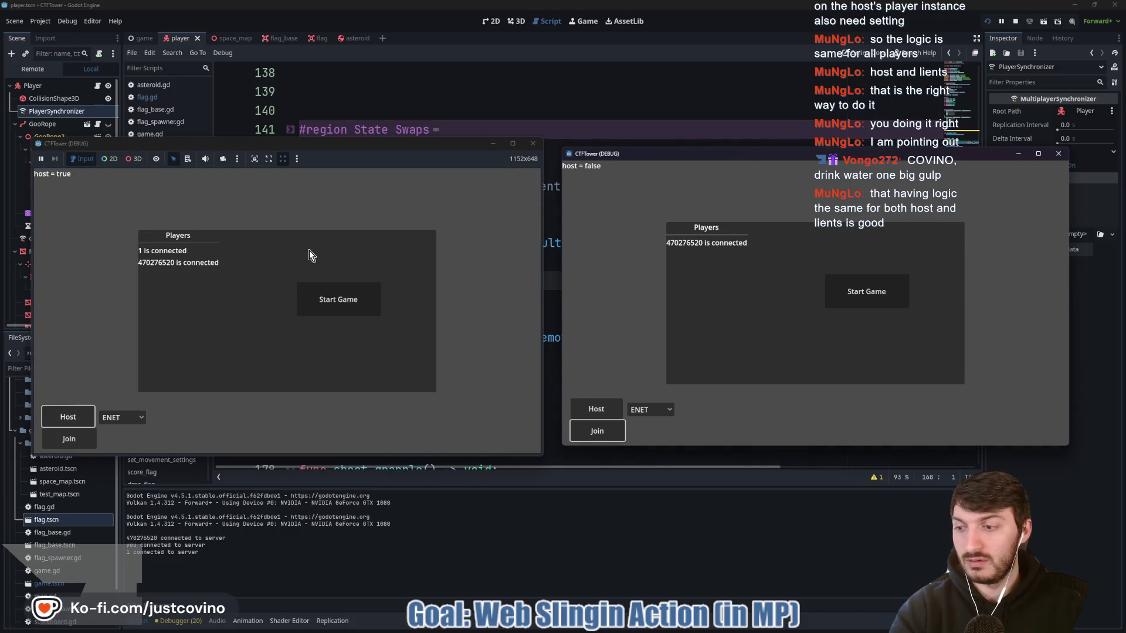
click(328, 302)
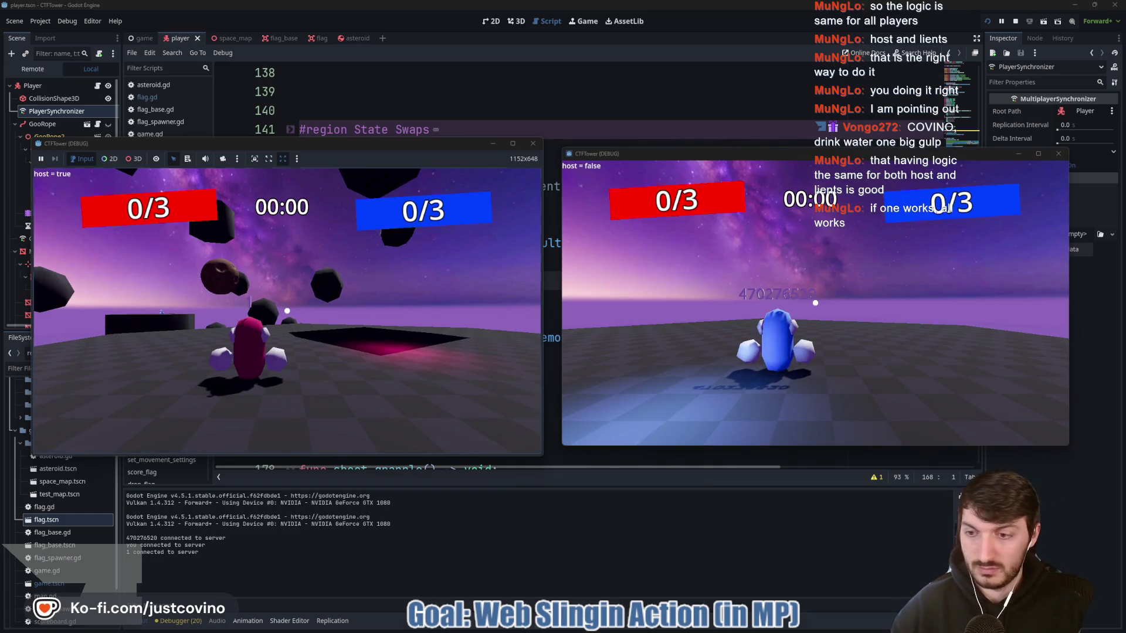
Move the host character across platforms and fire grapple lines from both host and client to test flag pickup
key(super)
key(super)
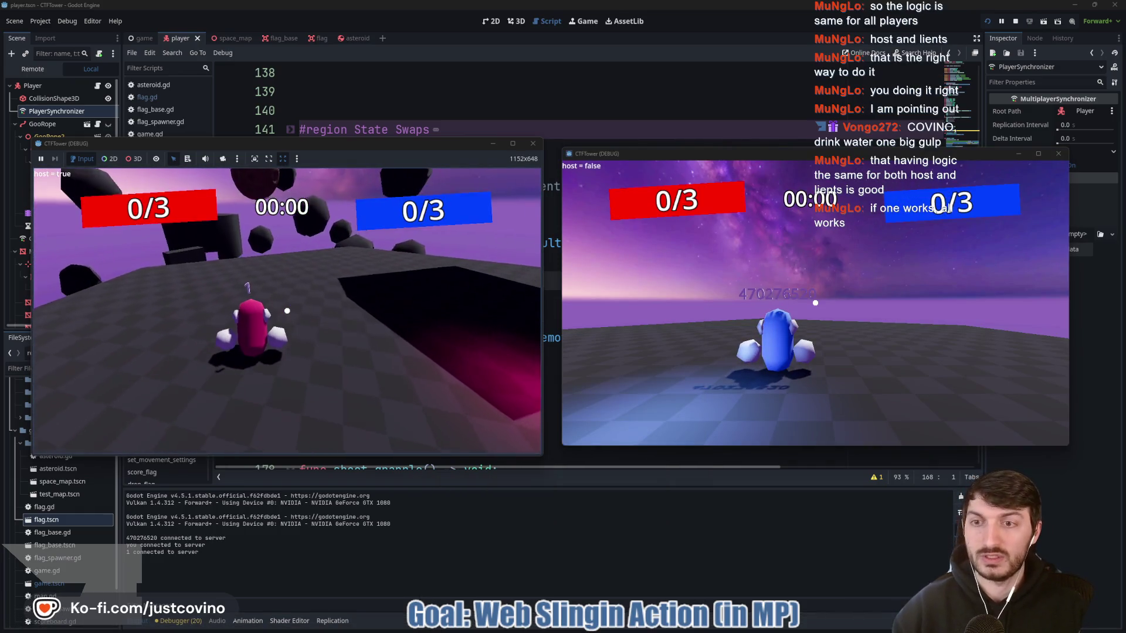
key(w)
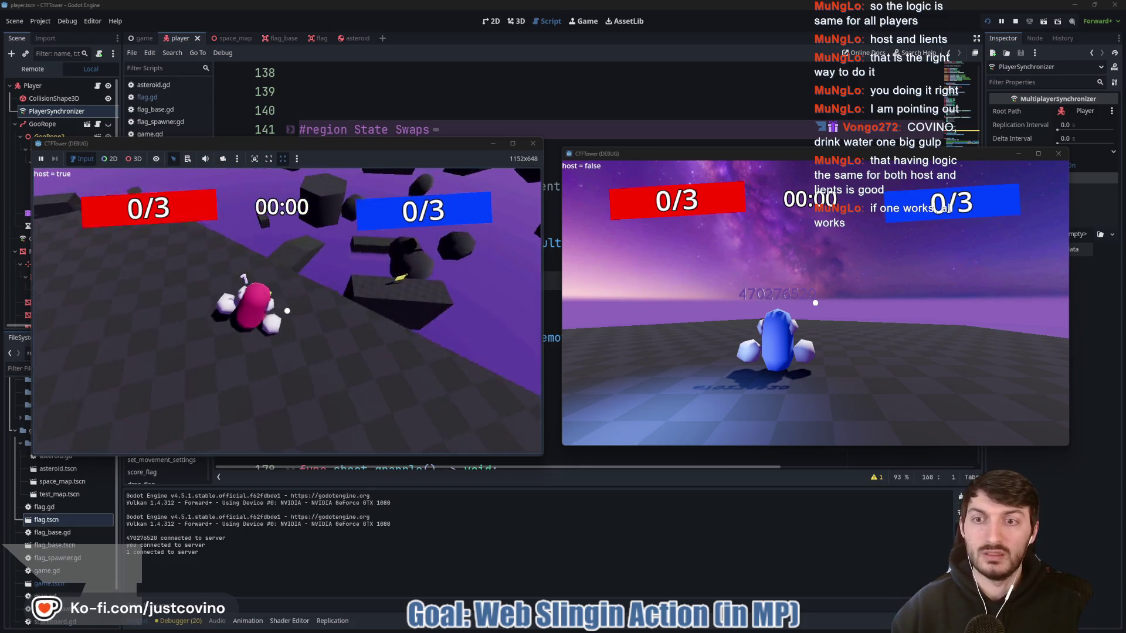
key(space)
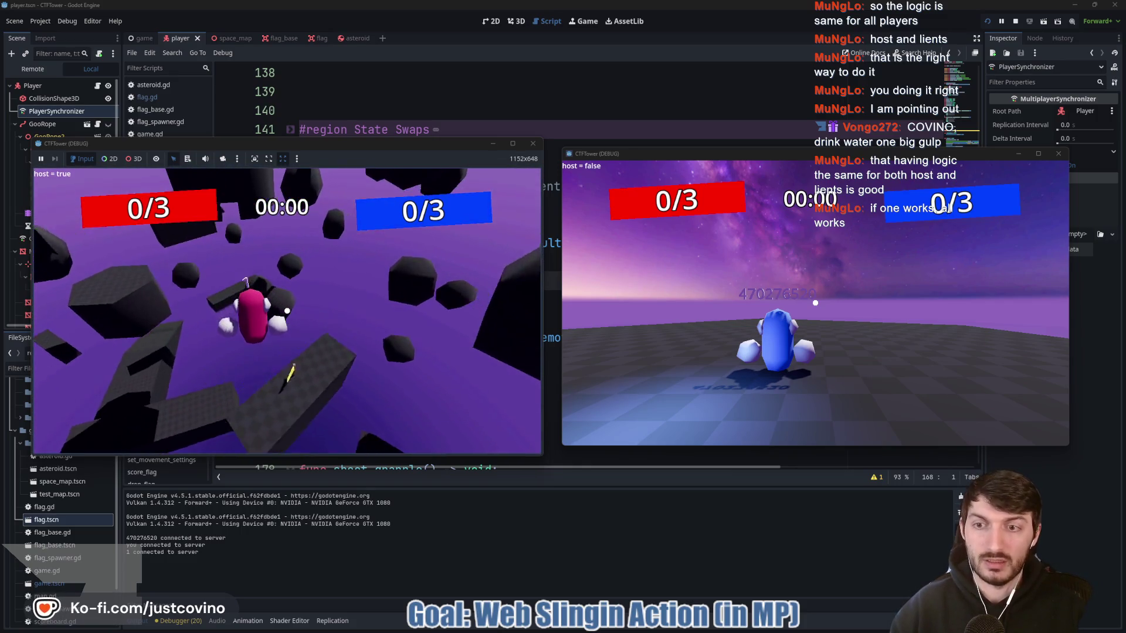
key(w)
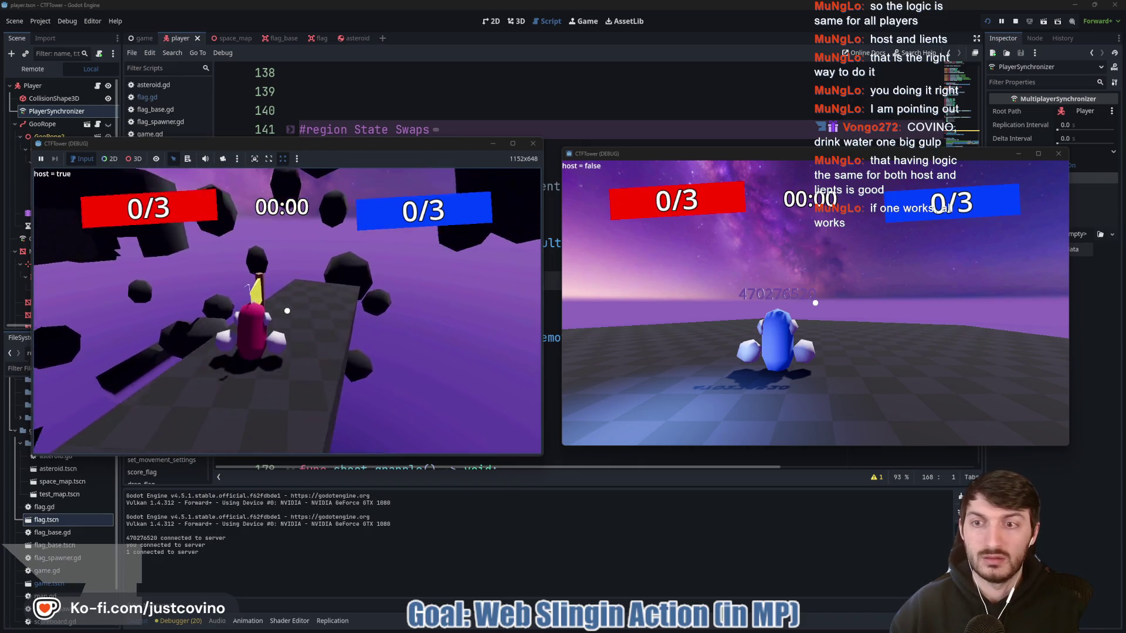
key(w)
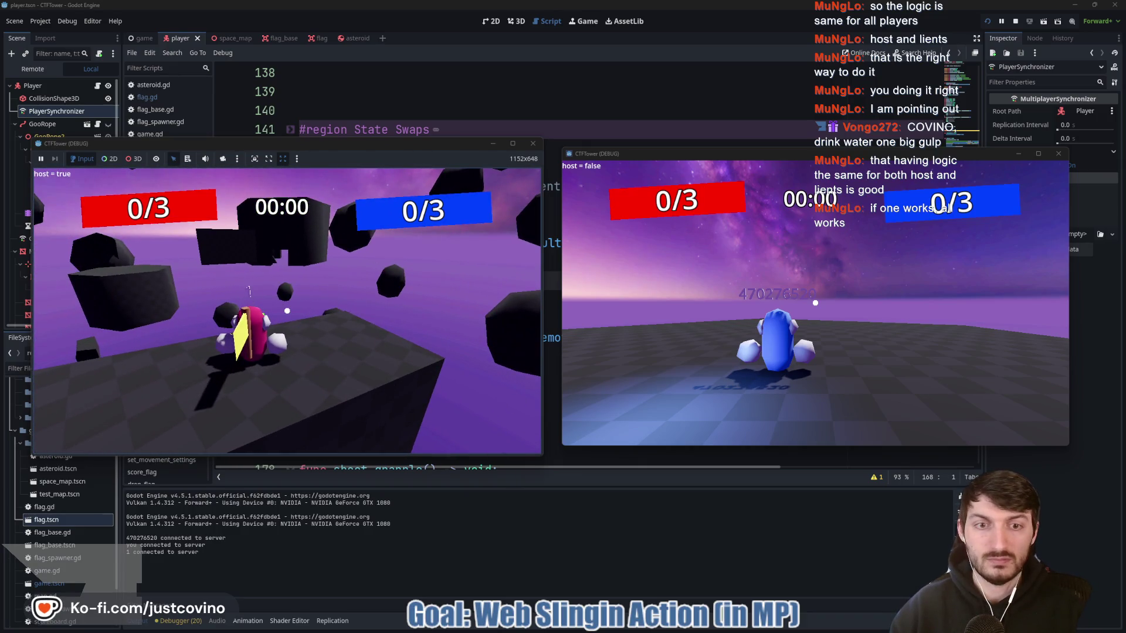
click(610, 410)
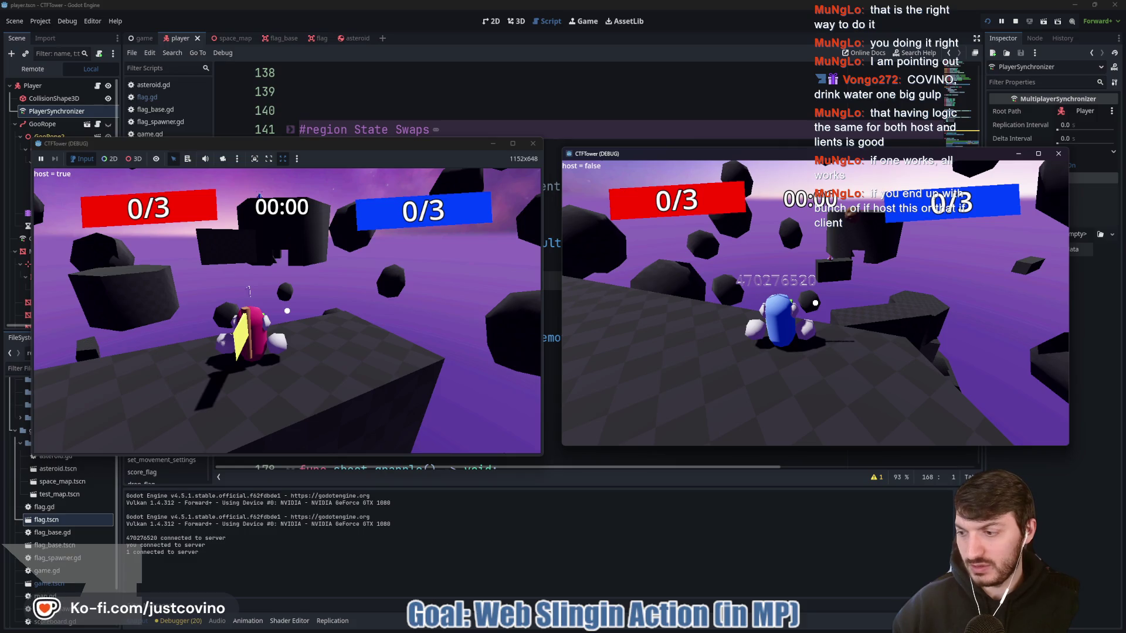
click(319, 352)
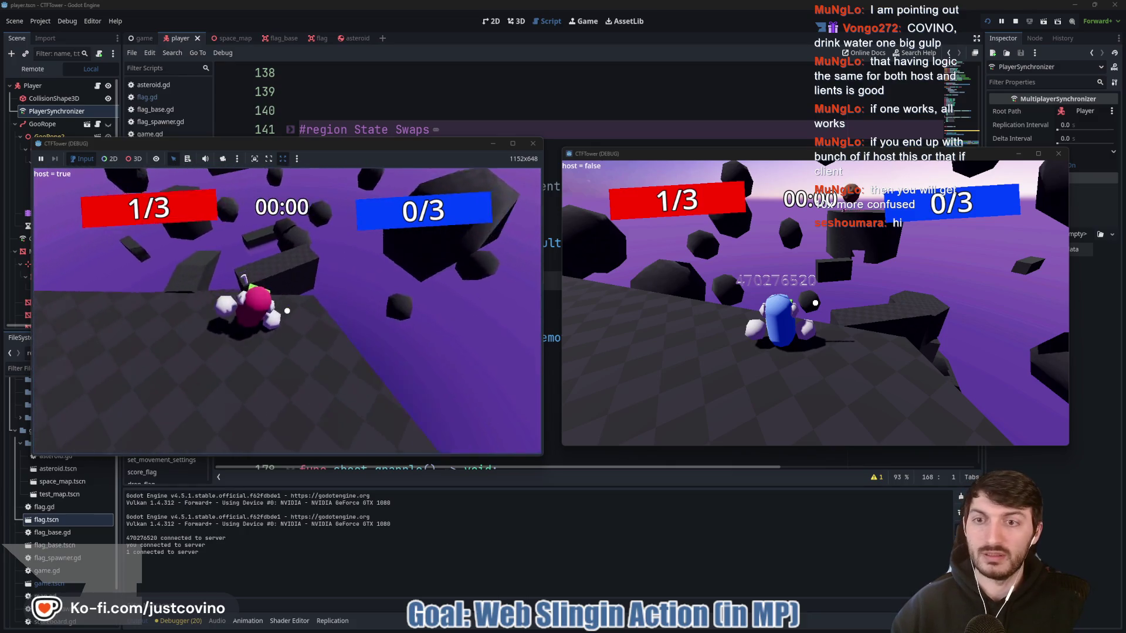
click(287, 311)
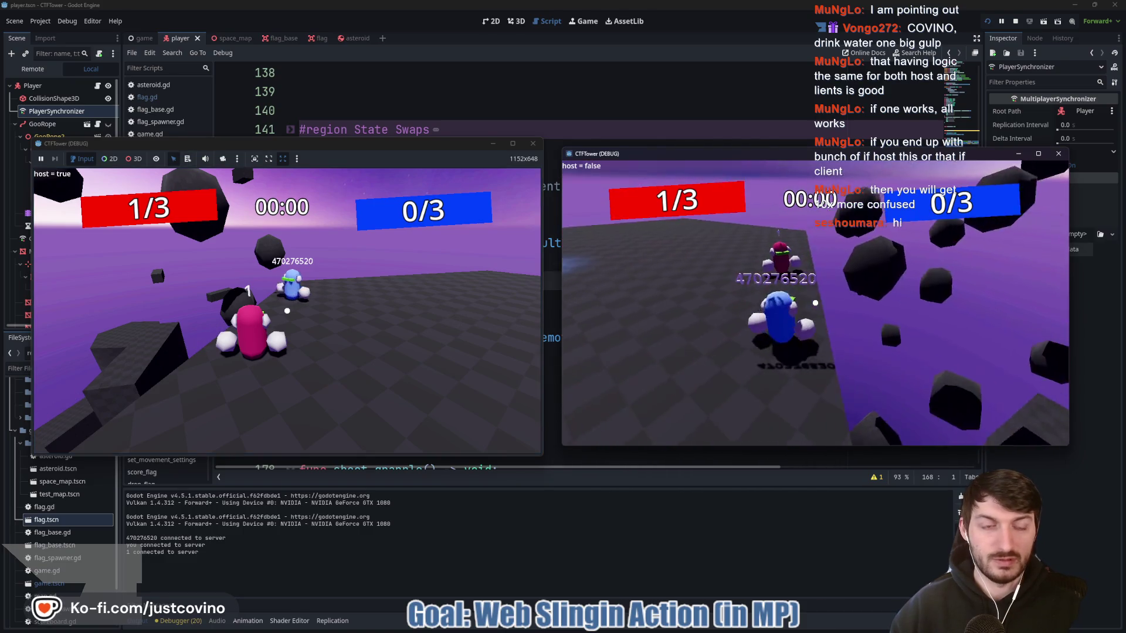
click(815, 303)
text(##NOTE: There are)
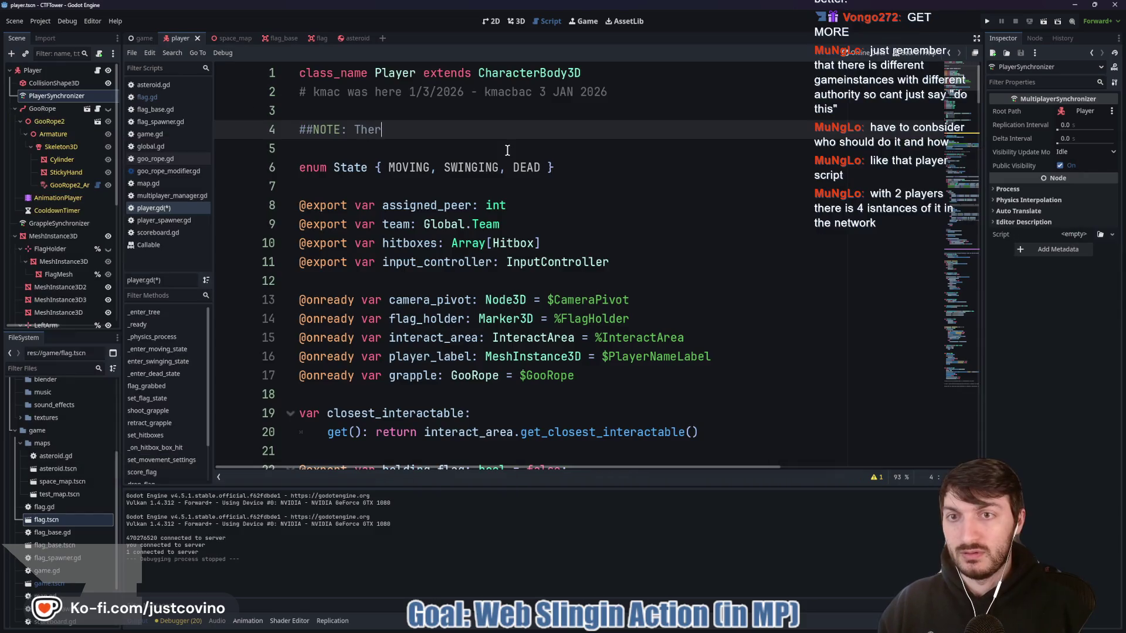
Finish the line 4 ## NOTE about different authorities ending with 'Do This"' and save player.gd
text( different Game Instances with different Authorities. Can't just say)
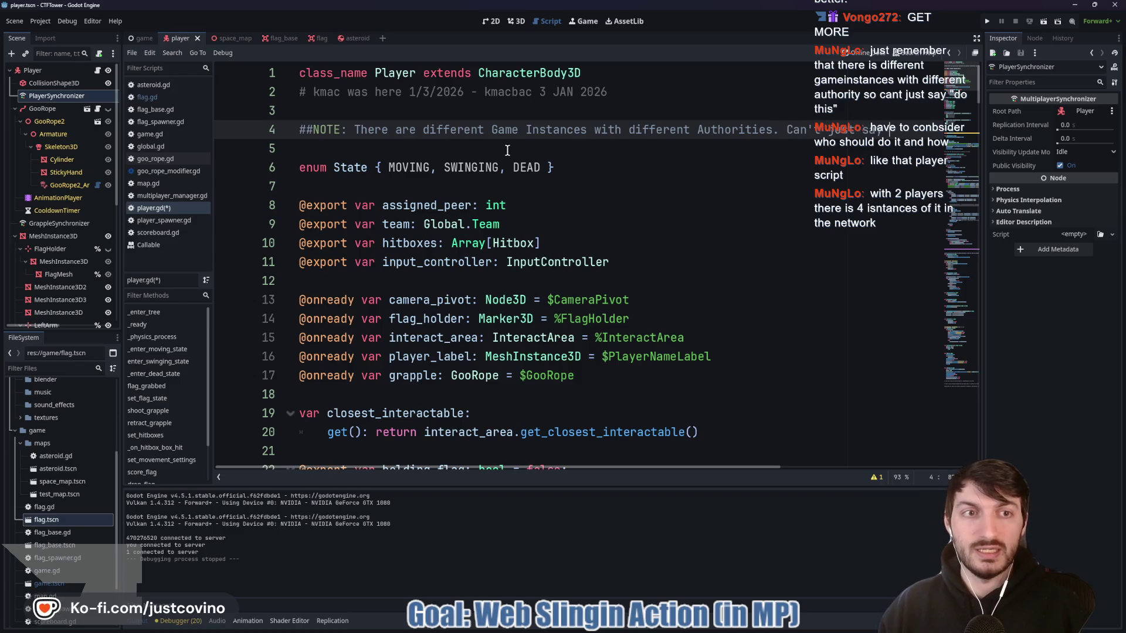
text(This)
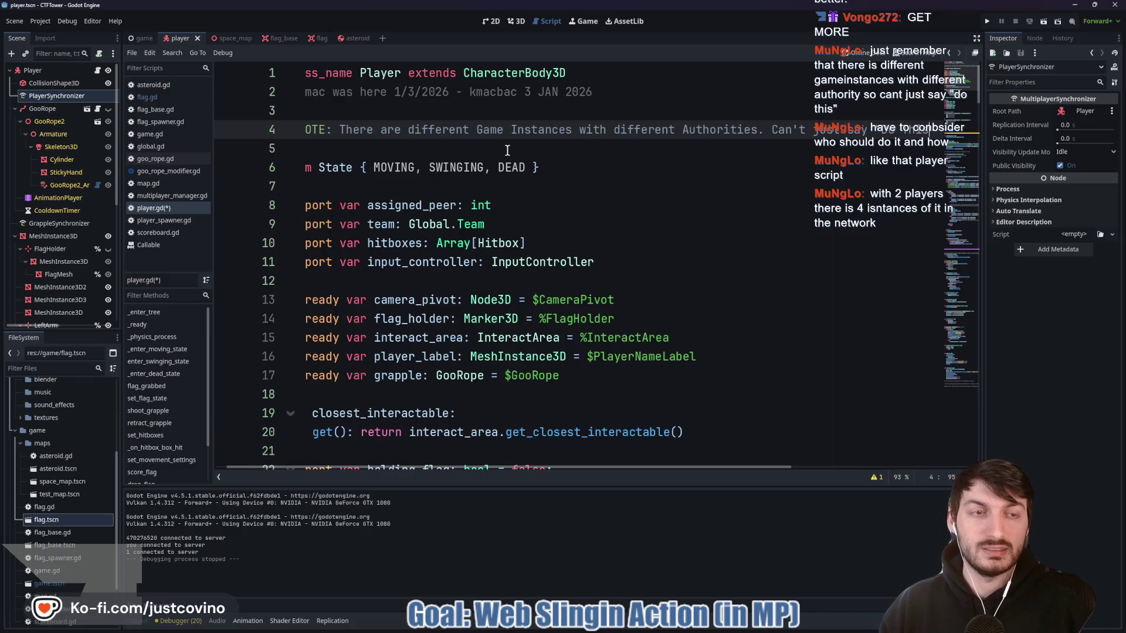
text(")
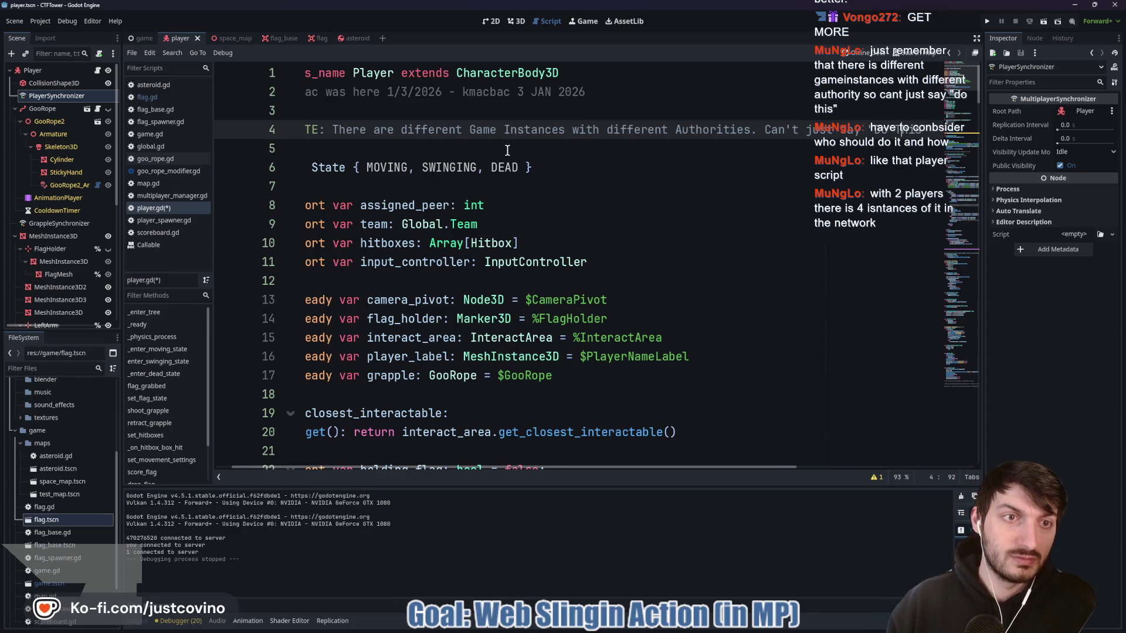
click(421, 146)
key(ctrl+s)
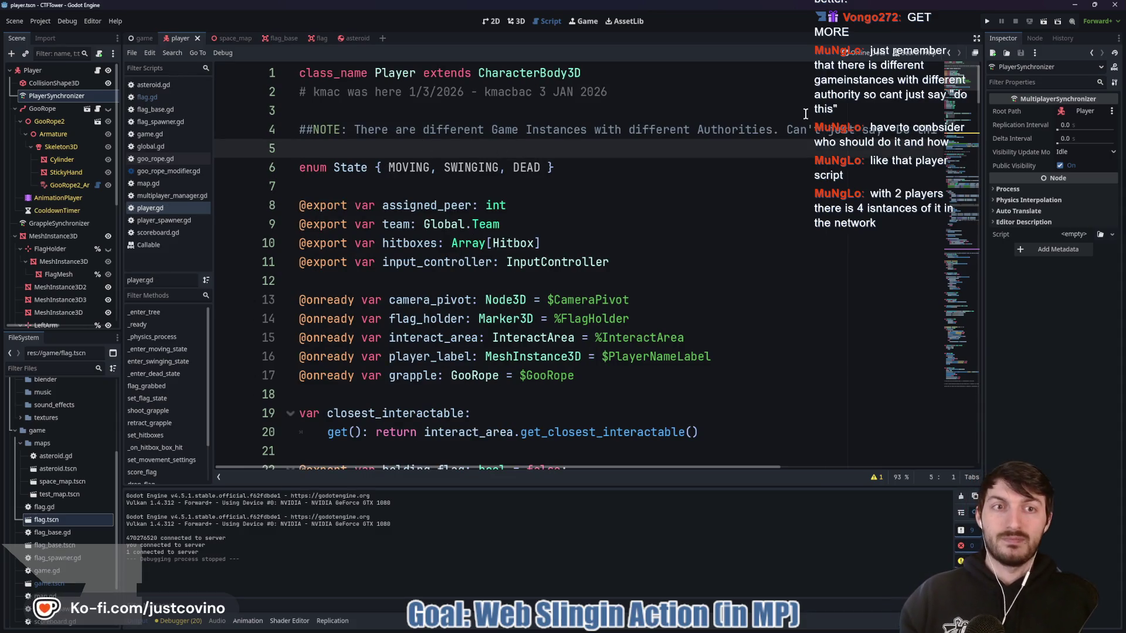
Split the note's second sentence onto line 5 prefixed with ## and save again
click(786, 129)
key(Return)
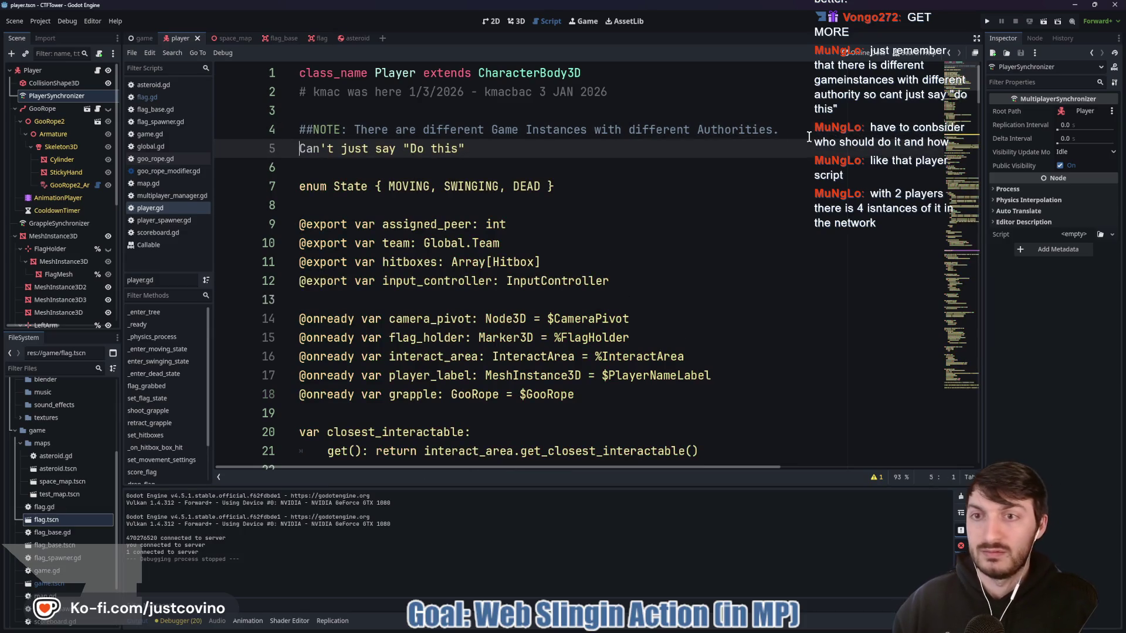
text(##)
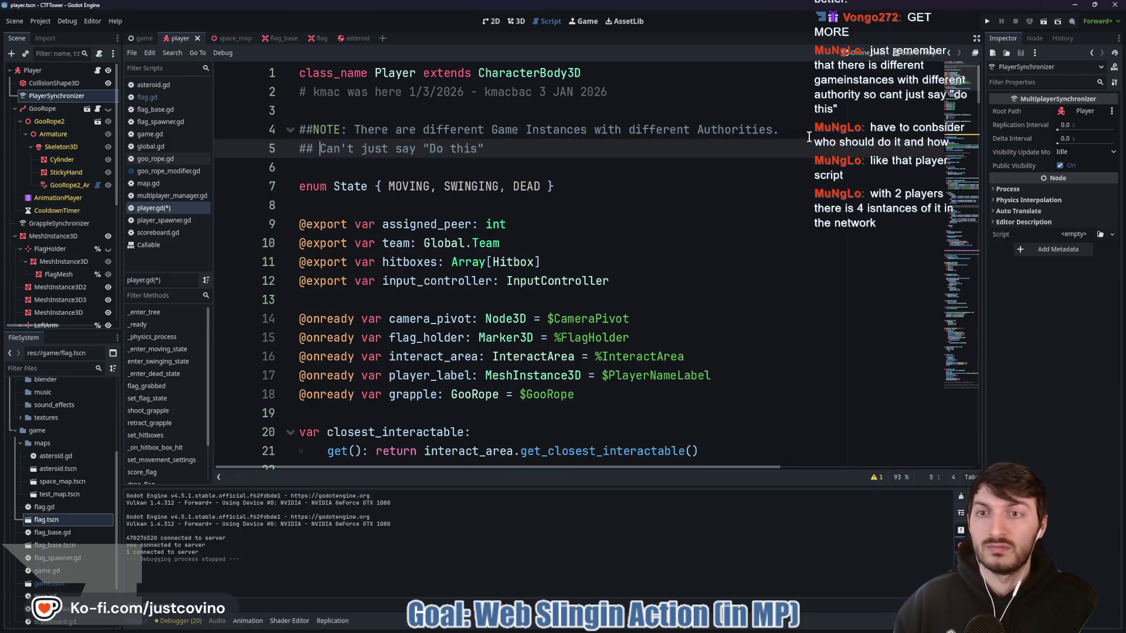
click(313, 129)
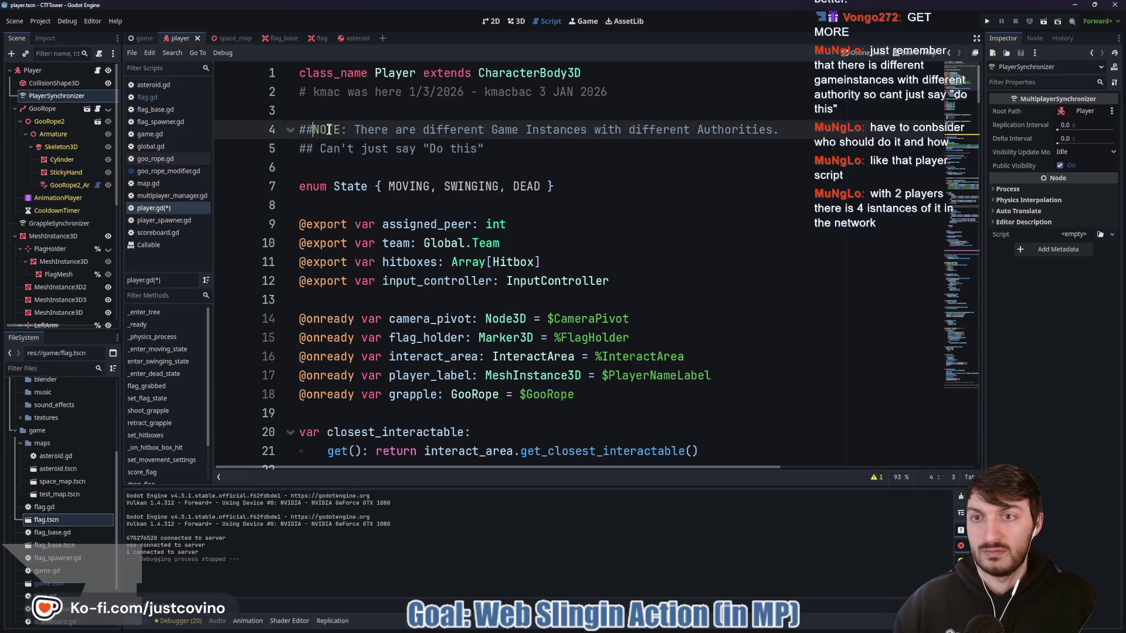
click(521, 151)
key(ctrl+s)
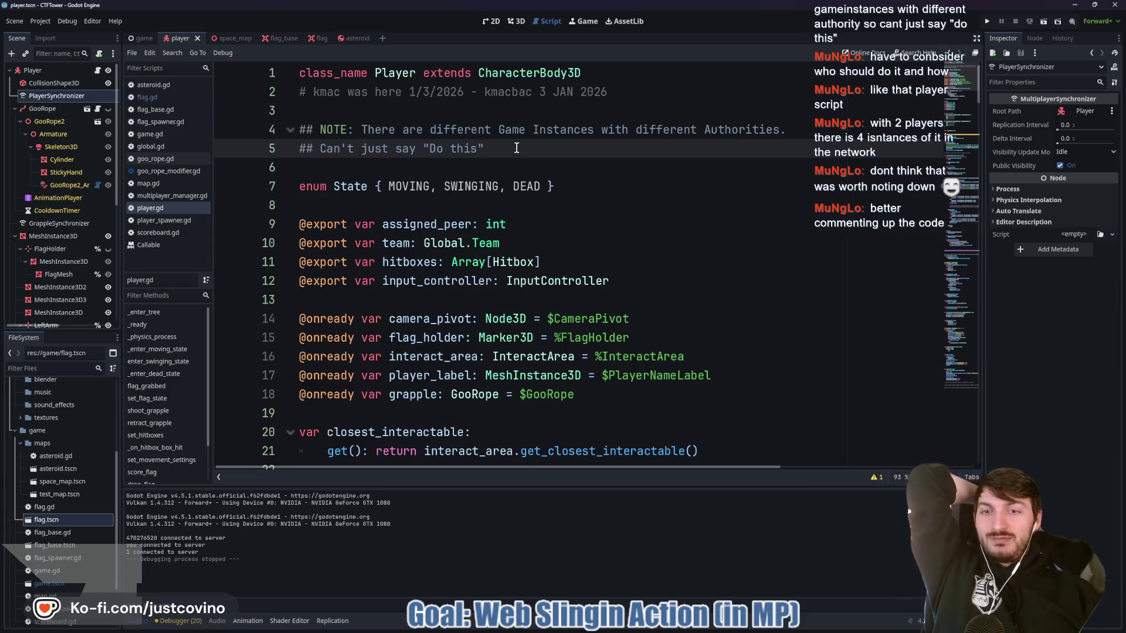
scroll(496, 162, down, 12)
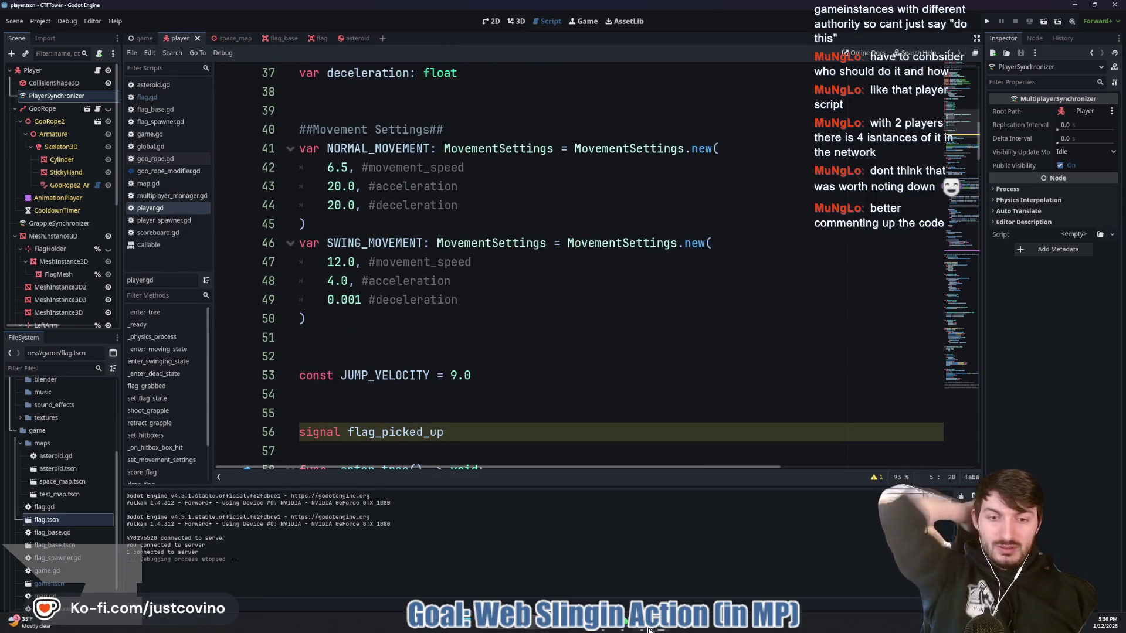
Commit player.gd to WebSwinging with summary 'Important comment added', then return to Godot
click(560, 630)
click(328, 367)
text(Important commen)
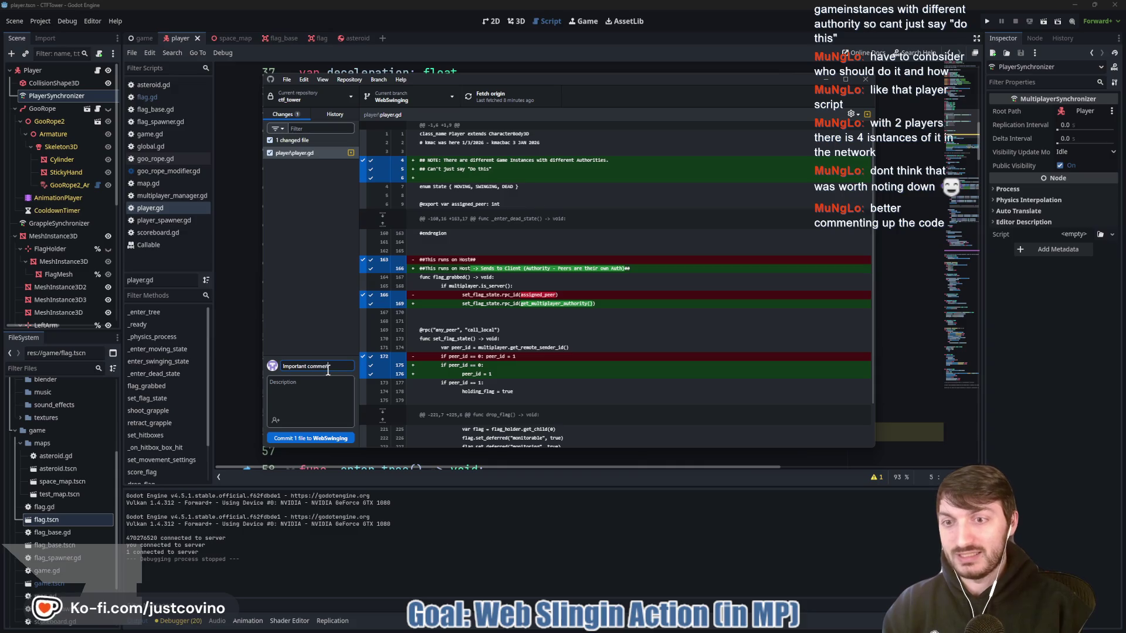
text(added)
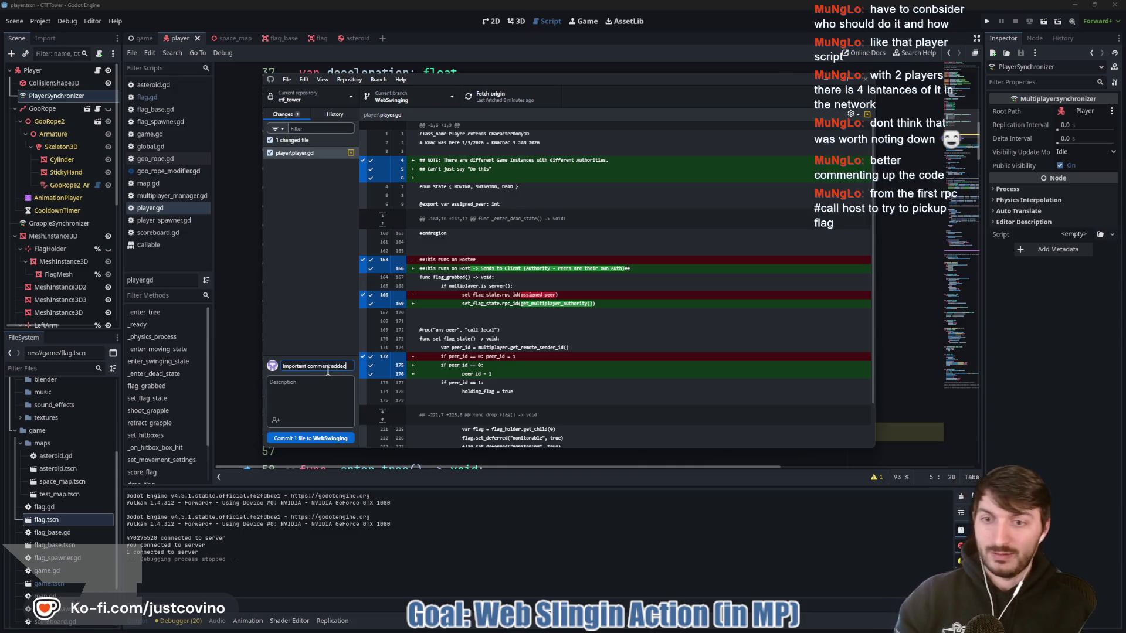
click(318, 440)
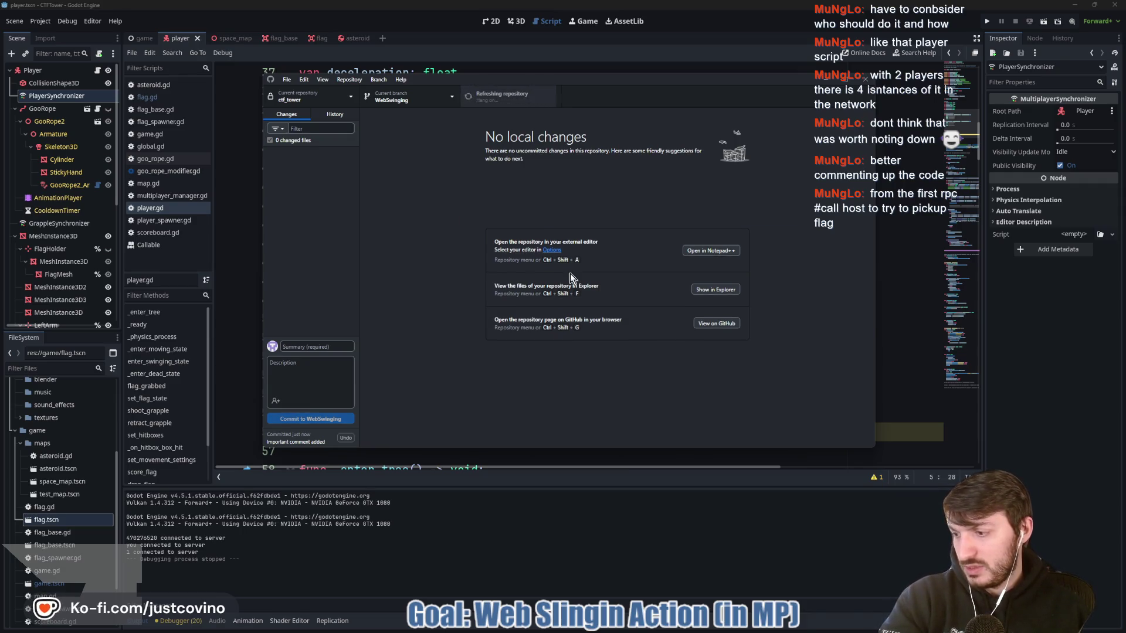
click(402, 557)
Append the comment '#Ask Host to try picking up the flag' to line 140's rpc_id call and save
scroll(470, 408, down, 10)
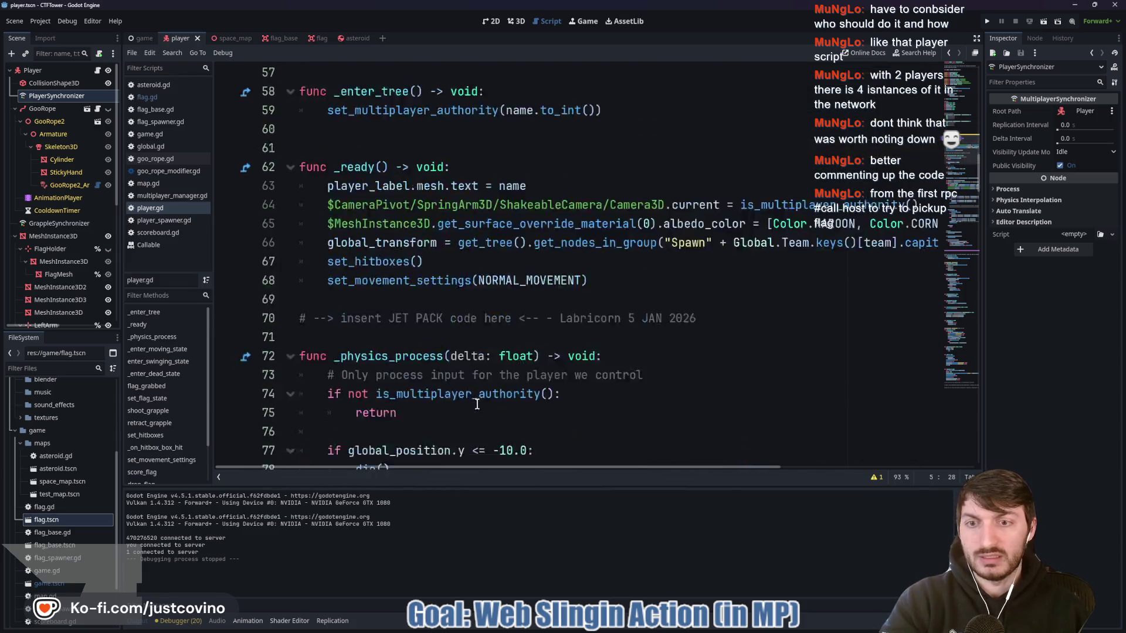
click(133, 624)
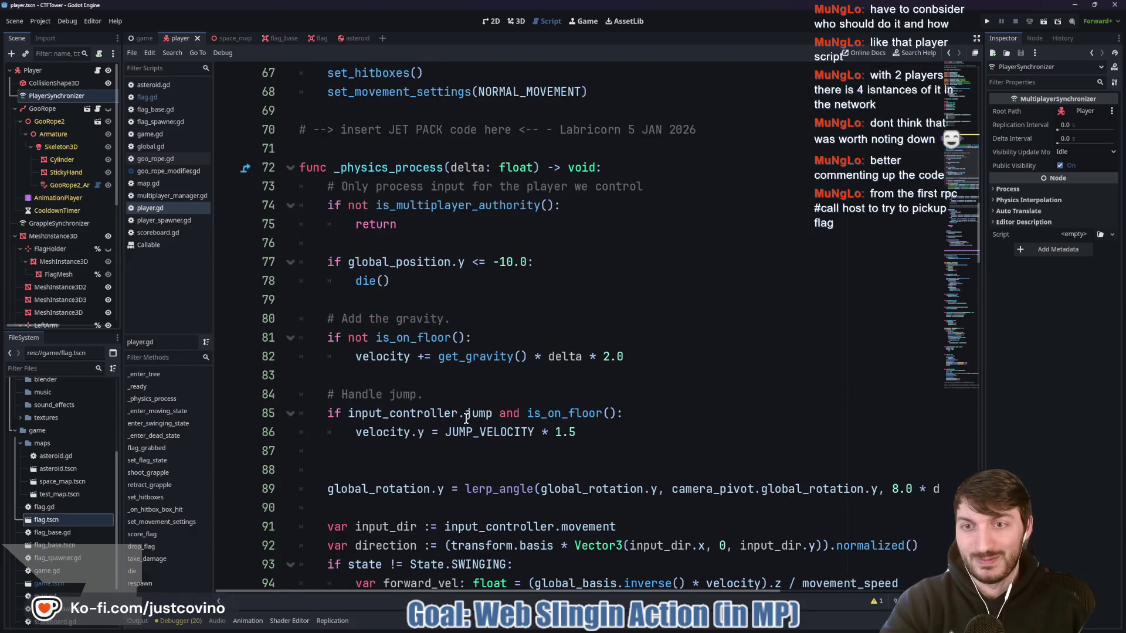
scroll(463, 411, down, 7)
scroll(456, 404, down, 11)
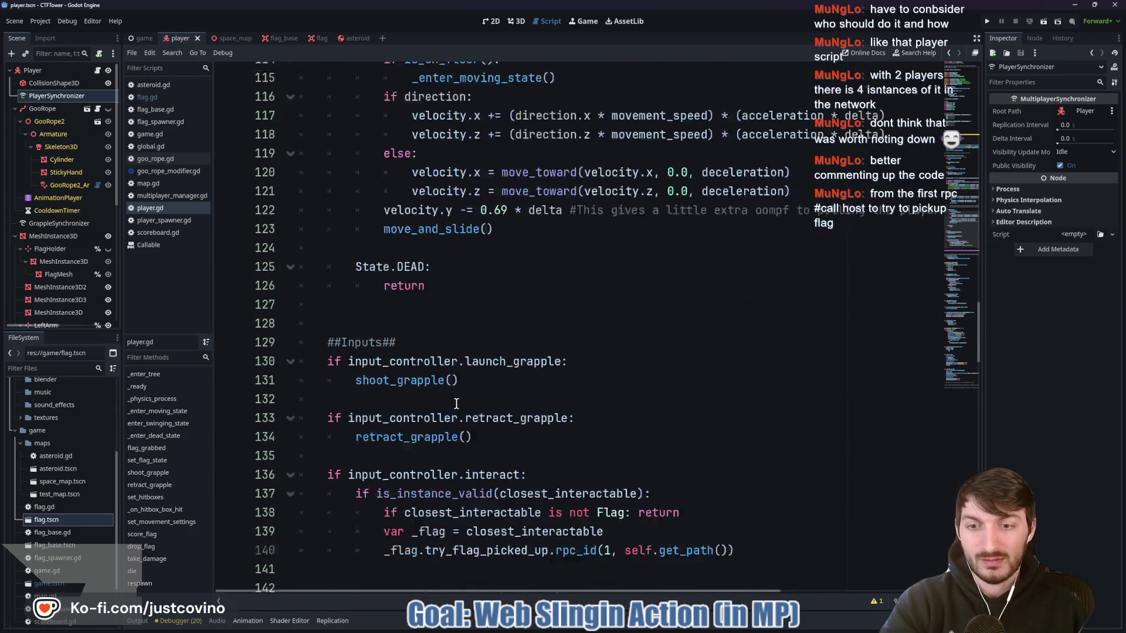
click(757, 426)
text(#)
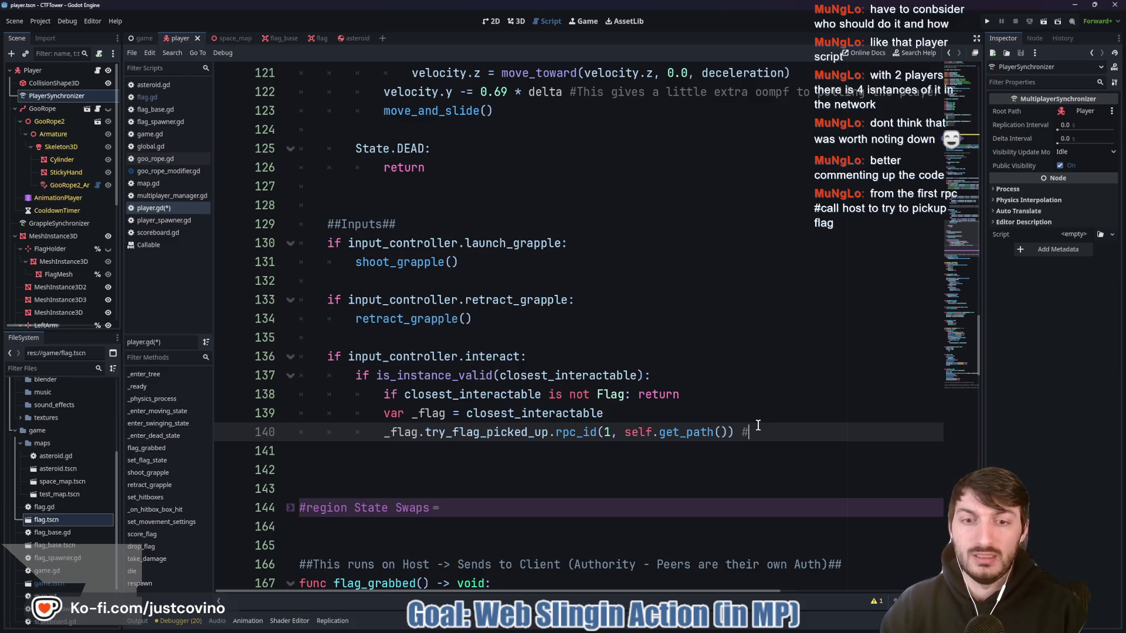
text(Ask Ho)
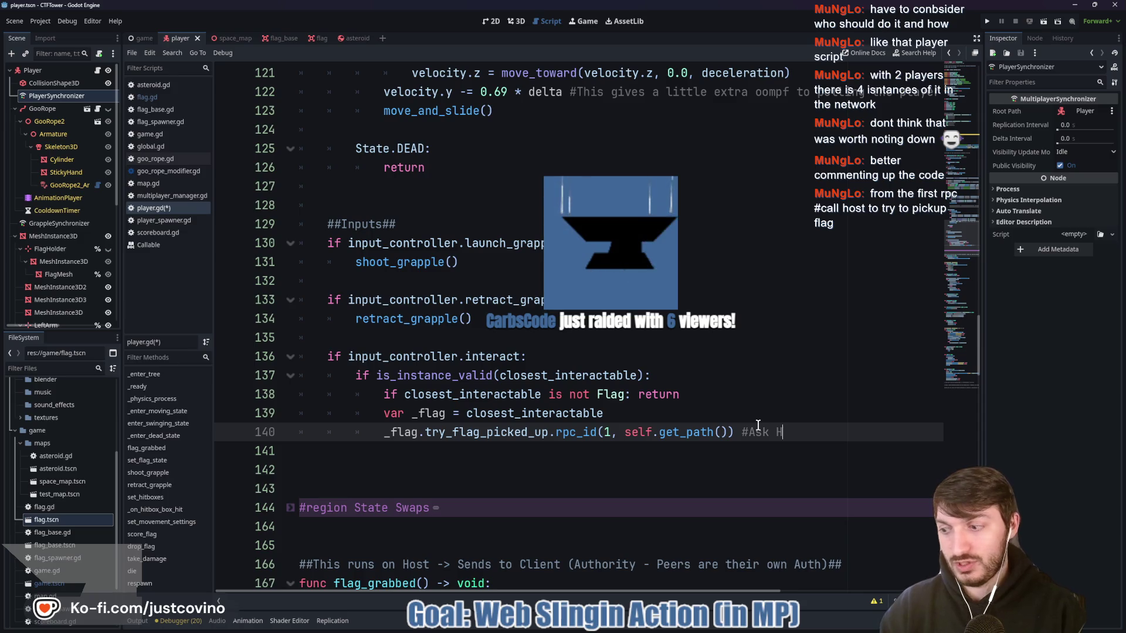
text(st t)
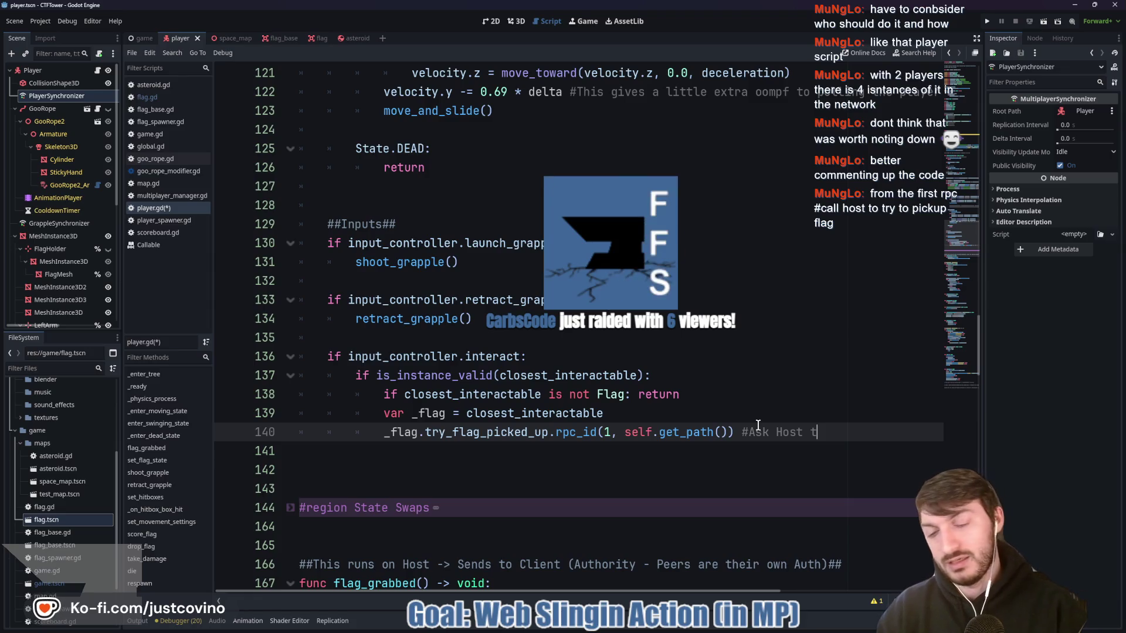
text(o try picking)
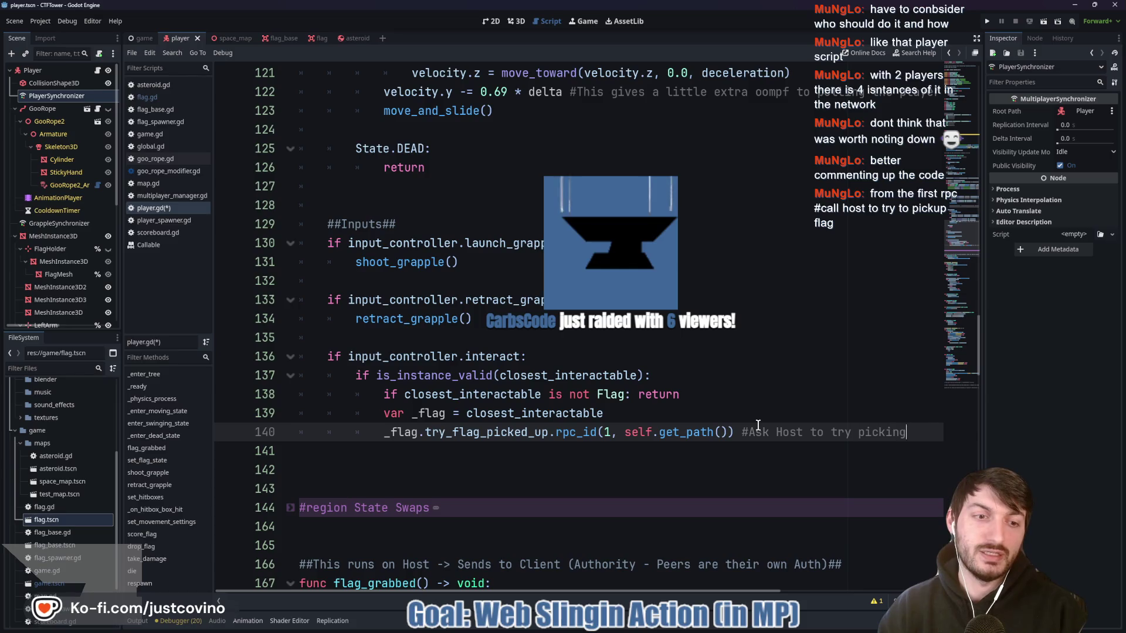
text( up the flag)
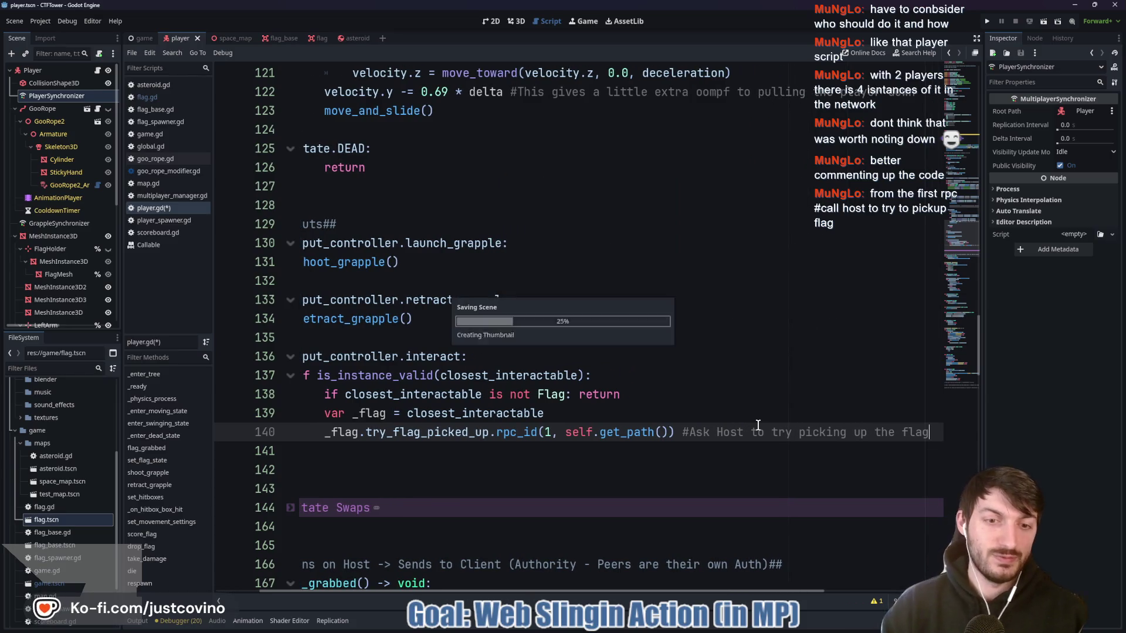
key(ctrl+s)
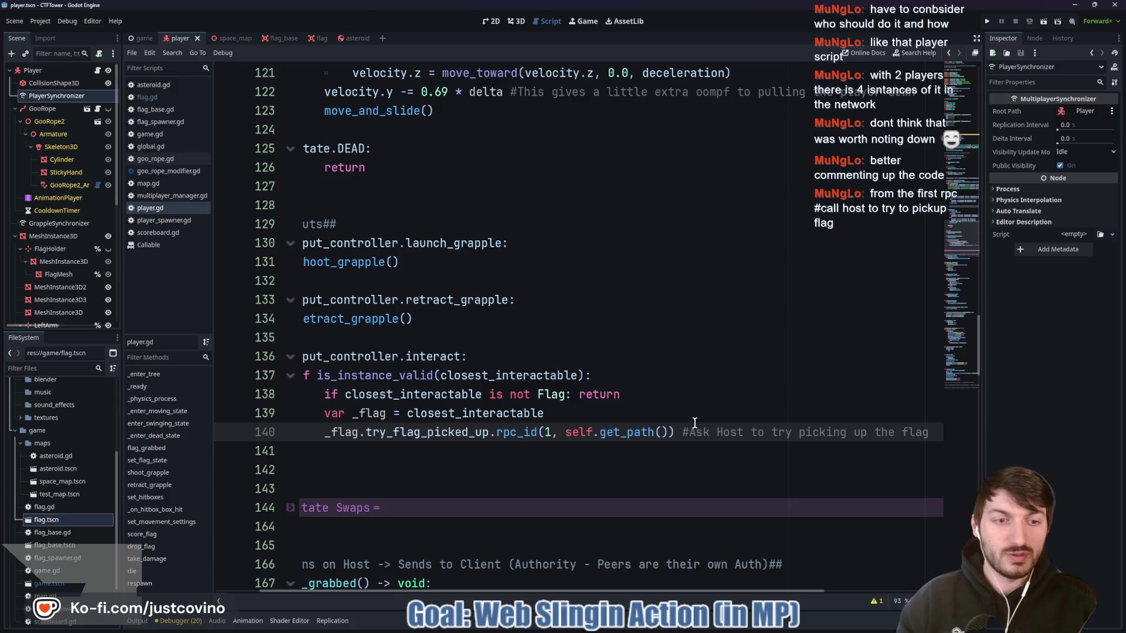
click(428, 460)
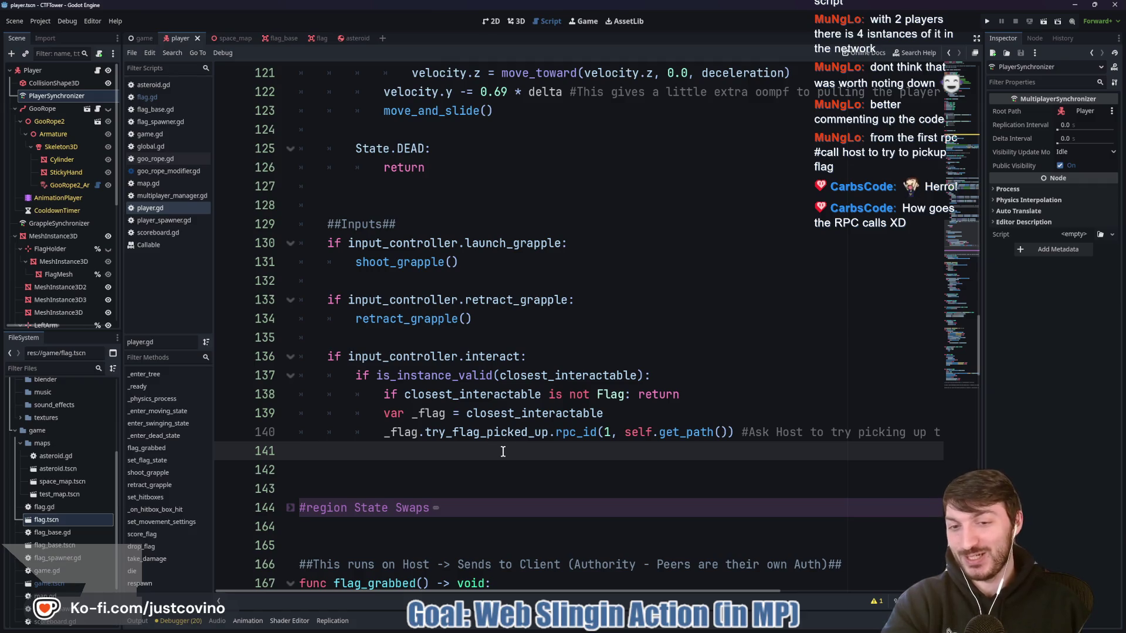
scroll(485, 451, down, 2)
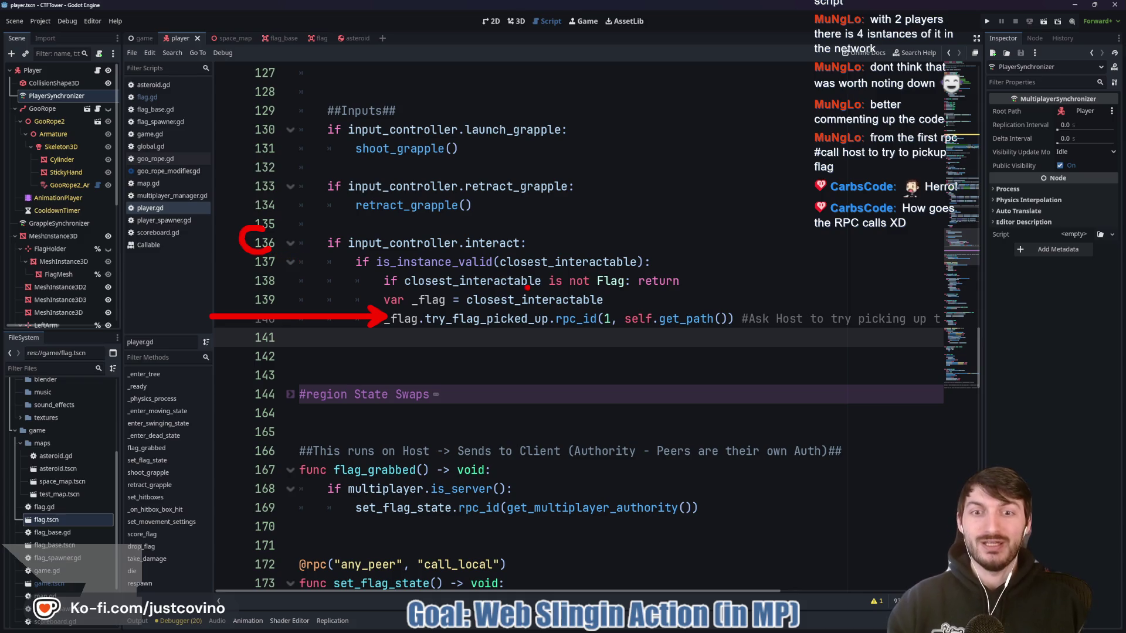
key(Escape)
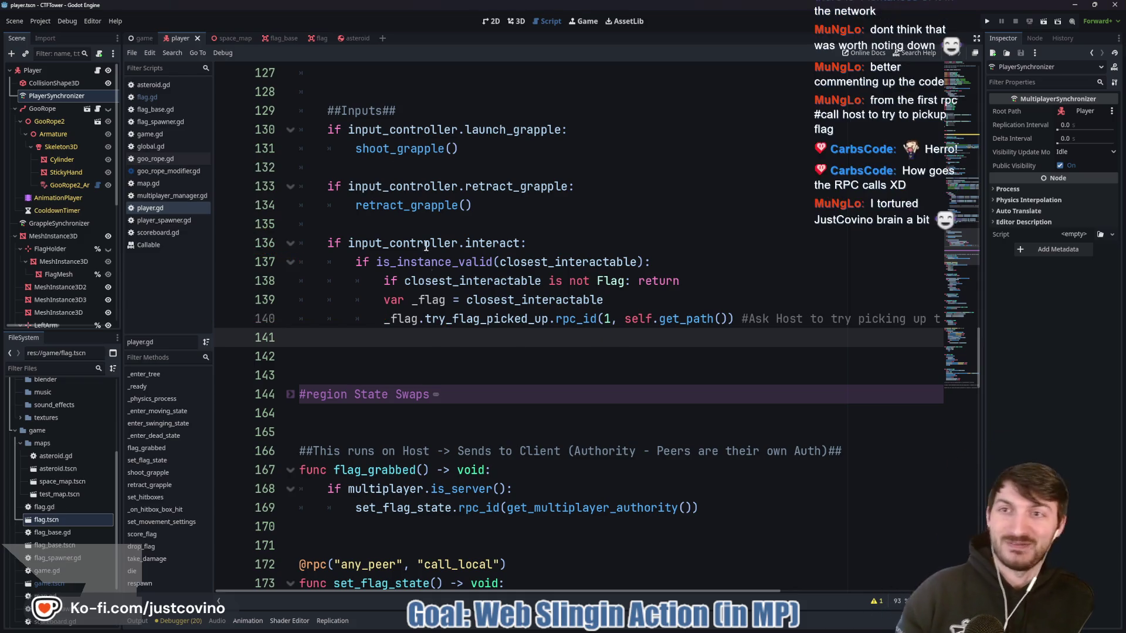
click(314, 40)
click(490, 326)
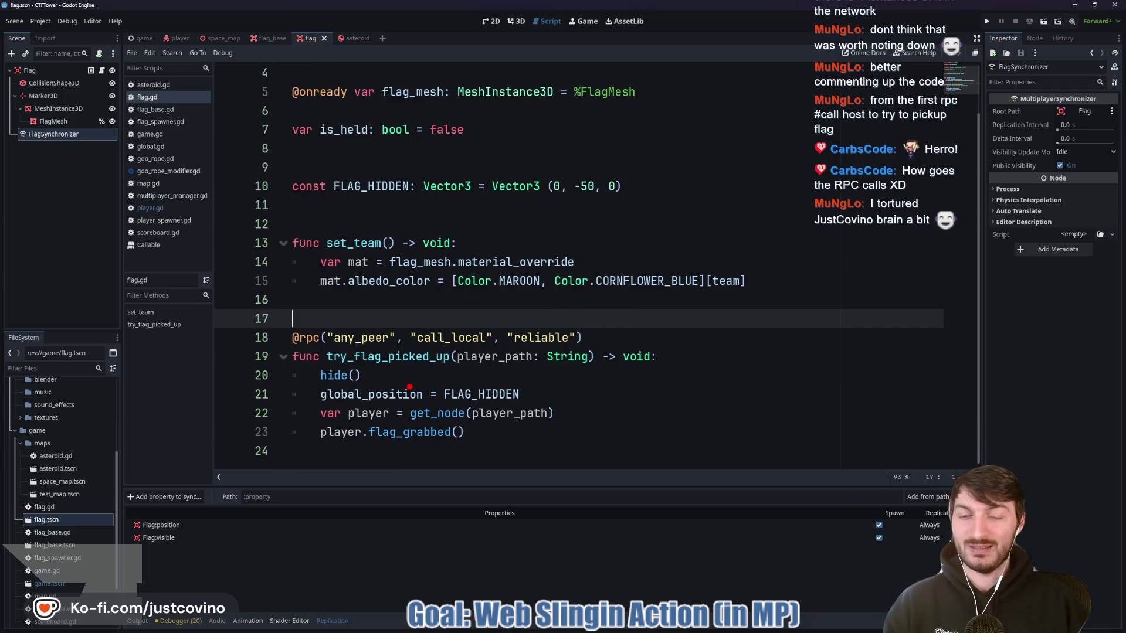
mouse_move(358, 392)
mouse_down()
mouse_move(489, 389)
mouse_move(401, 466)
mouse_up()
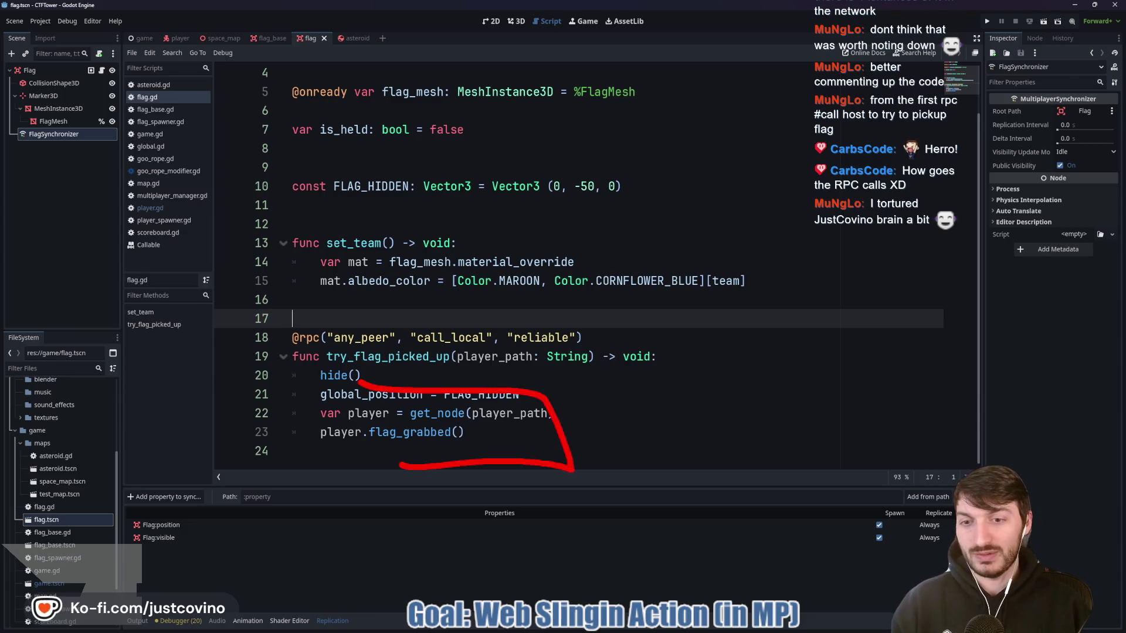
key(Escape)
click(265, 39)
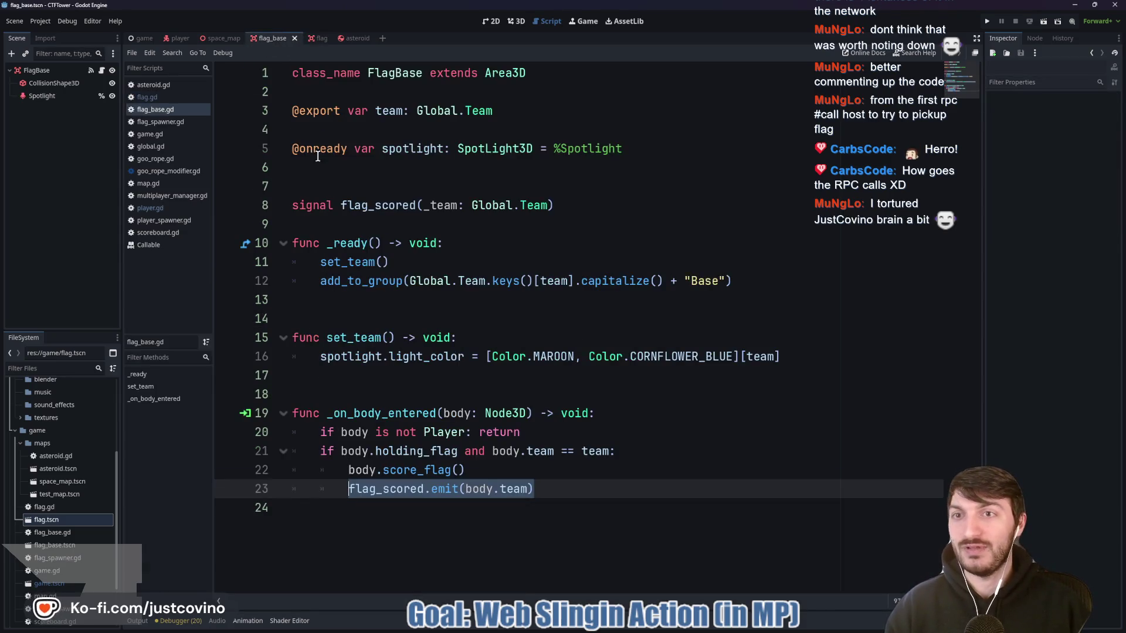
click(176, 38)
scroll(473, 282, down, 12)
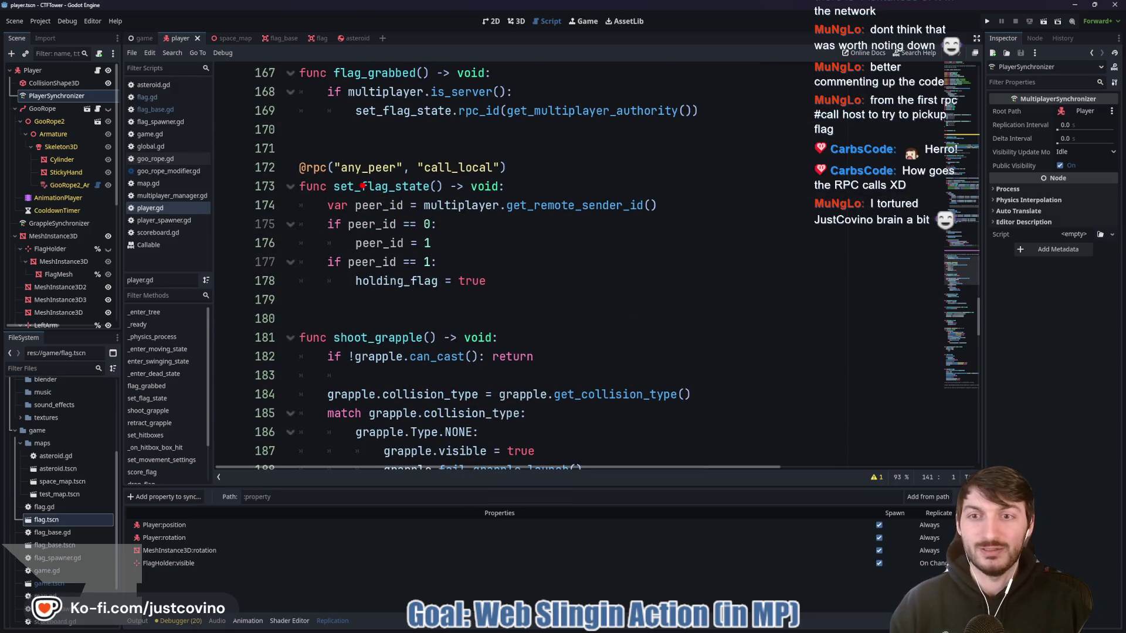
drag(515, 216, 657, 221)
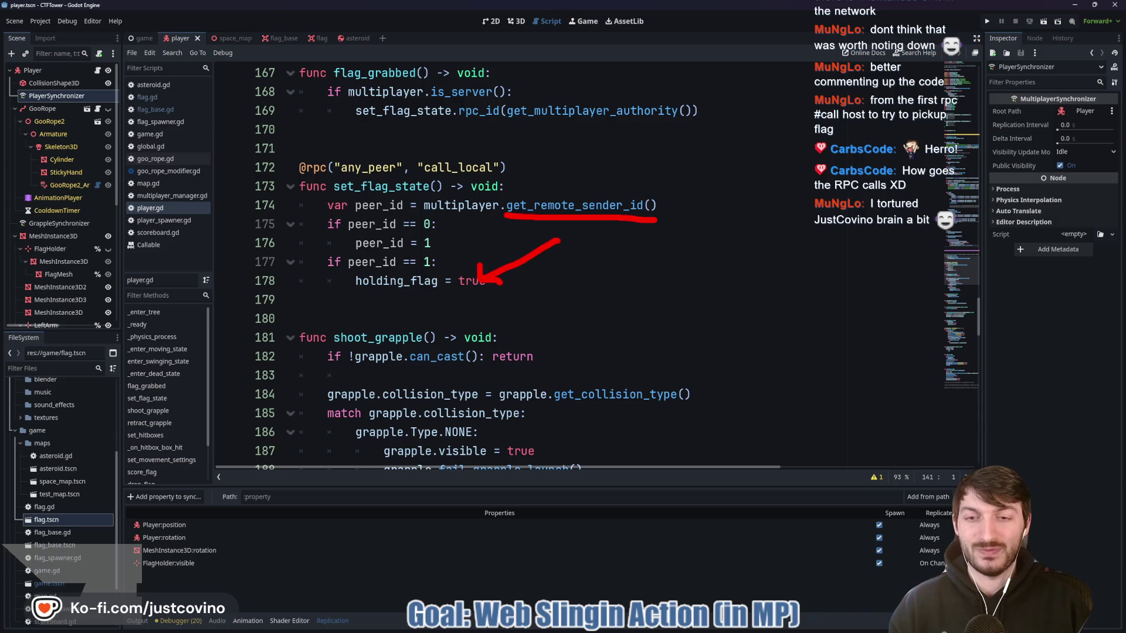
drag(391, 124, 650, 132)
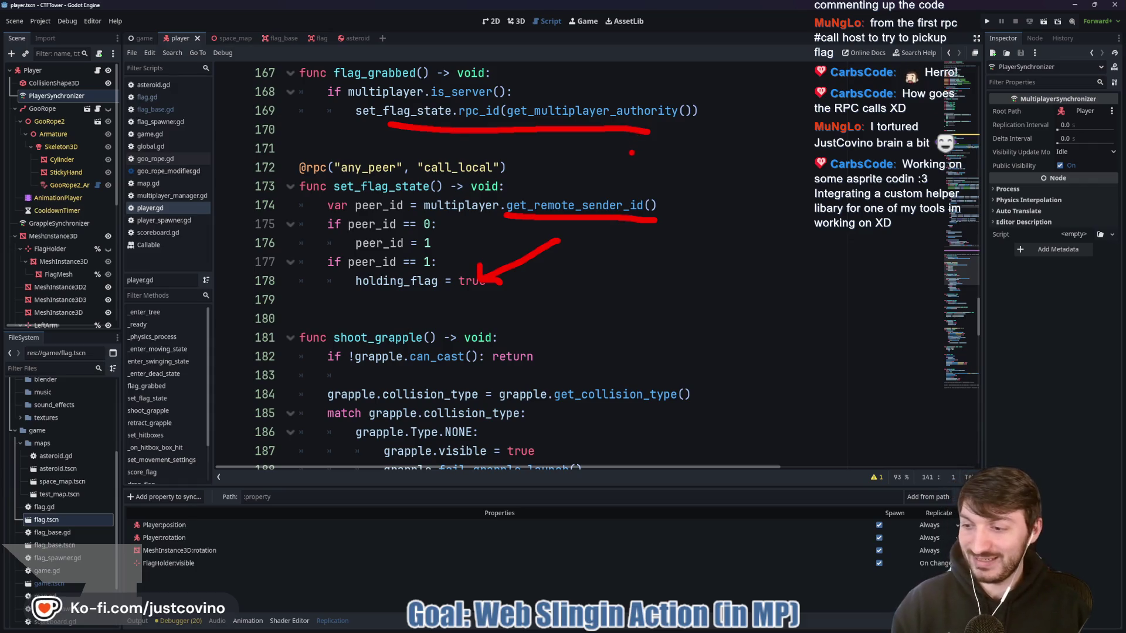
key(Escape)
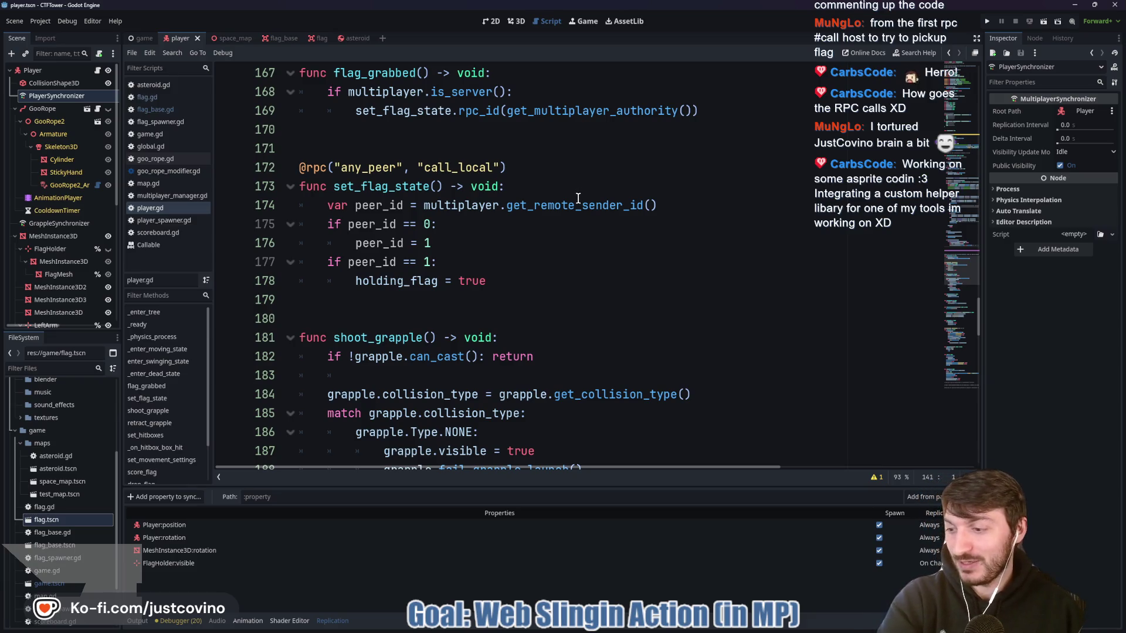
mouse_move(572, 200)
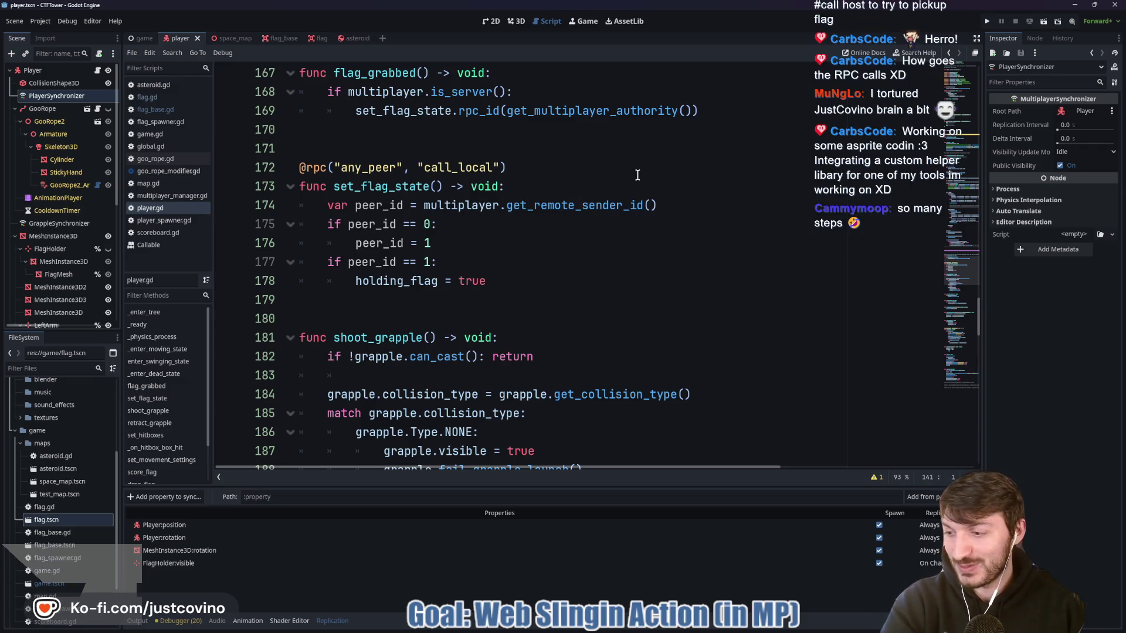
key(F5)
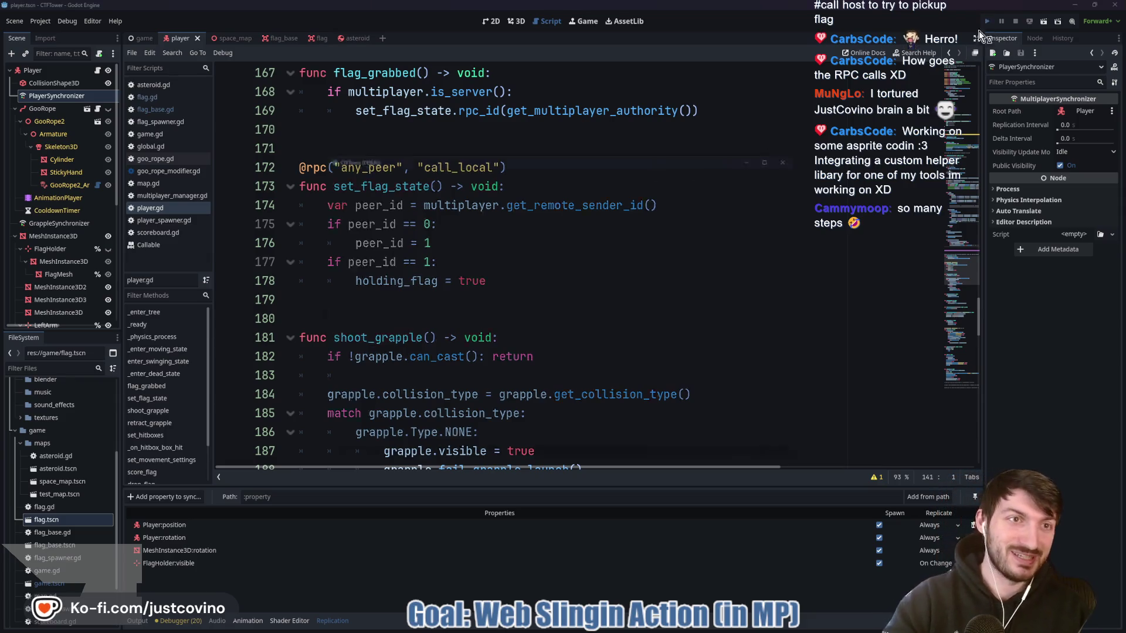
Arrange the two game windows side by side, host in the left, join from the right, and start the match
mouse_move(582, 153)
mouse_down()
mouse_move(345, 151)
mouse_move(390, 159)
mouse_move(439, 140)
mouse_up()
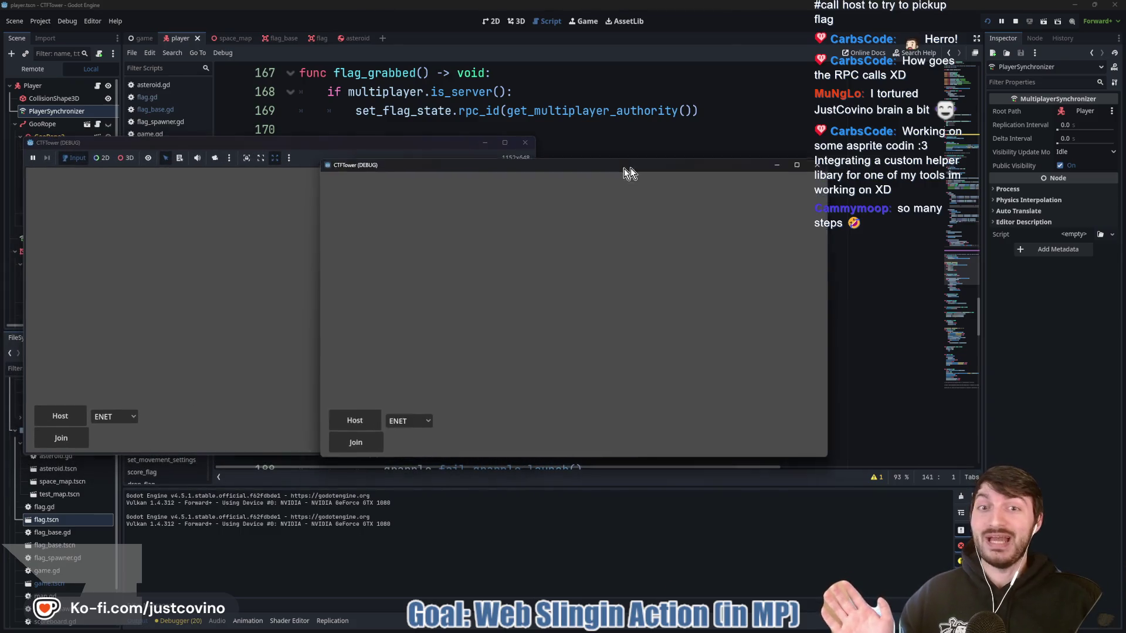
drag(631, 168, 843, 147)
click(71, 416)
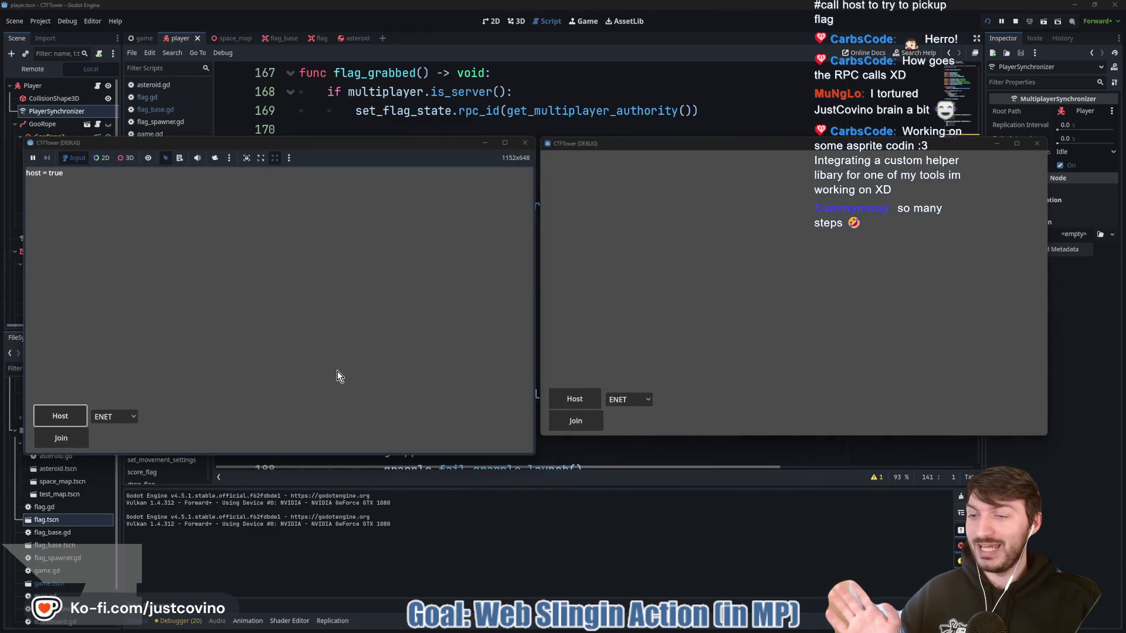
click(591, 424)
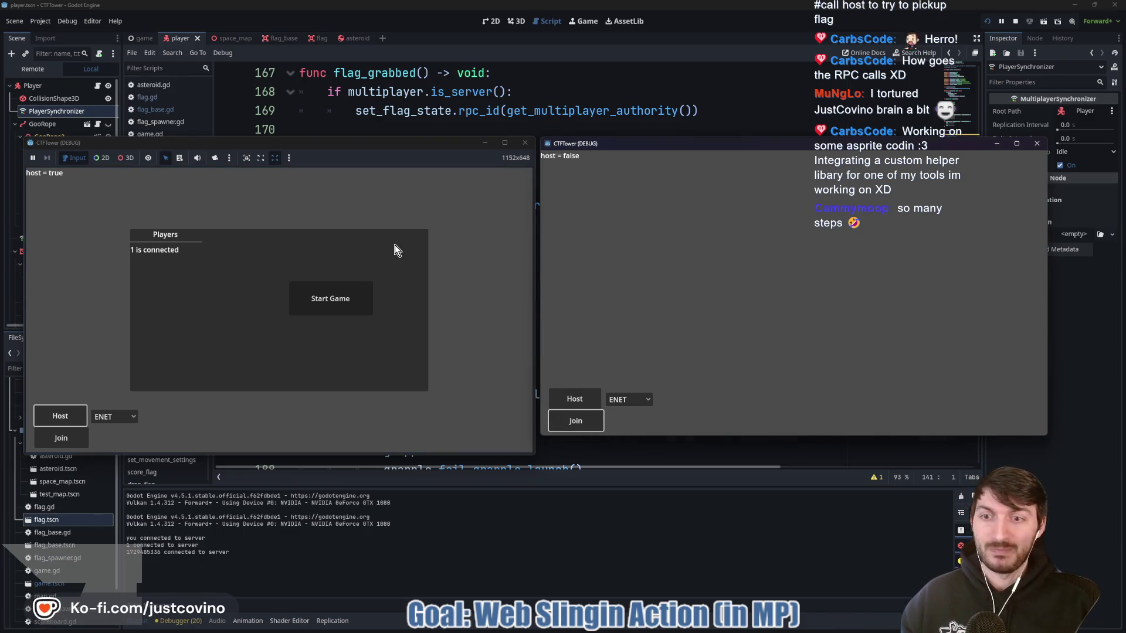
click(347, 302)
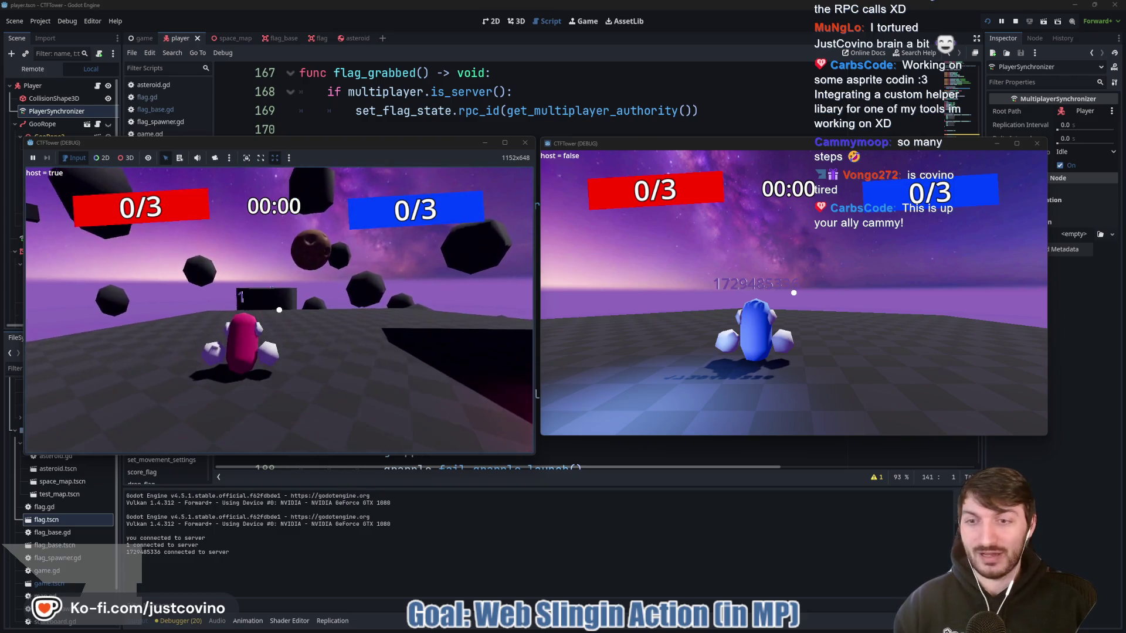
In the host window, jump and grapple onto the large dark block and the brown asteroid
key(super)
click(279, 310)
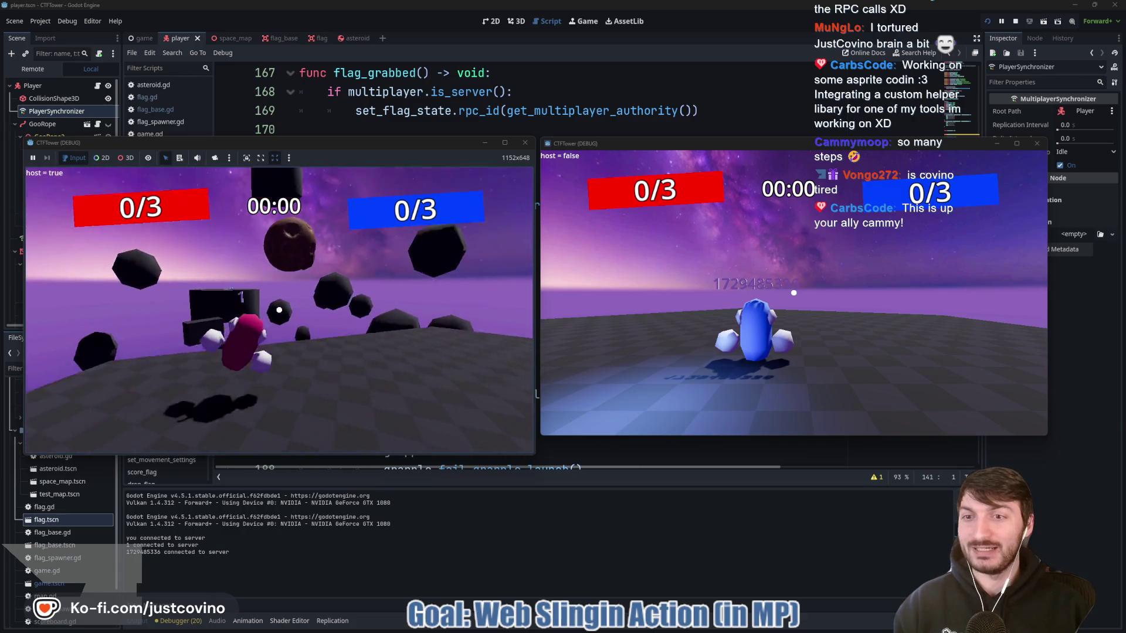
key(space)
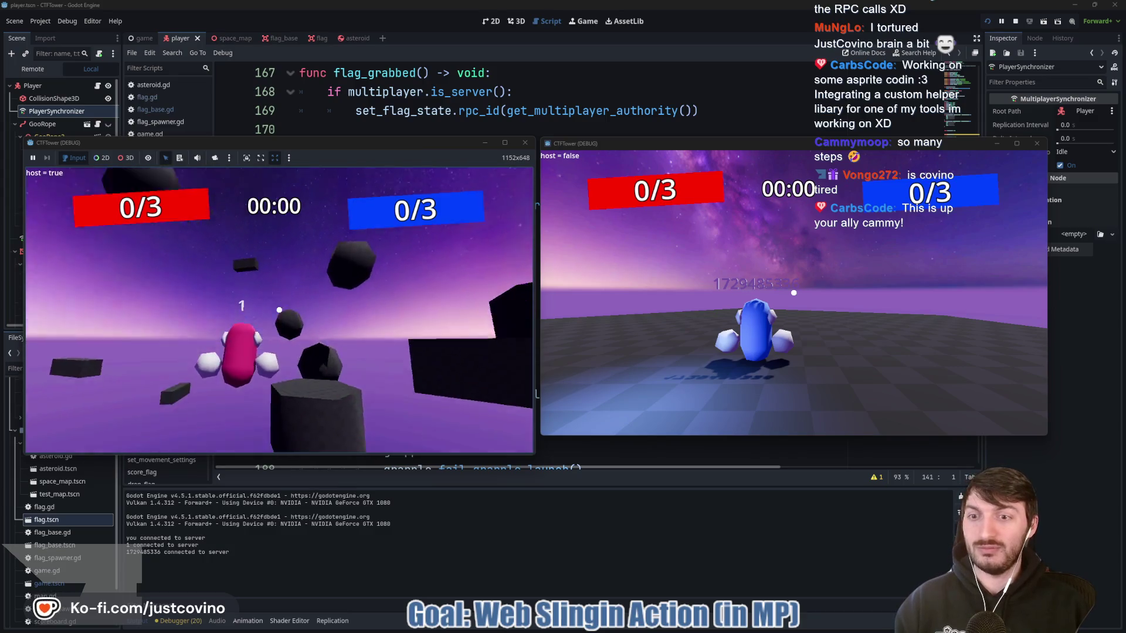
click(279, 310)
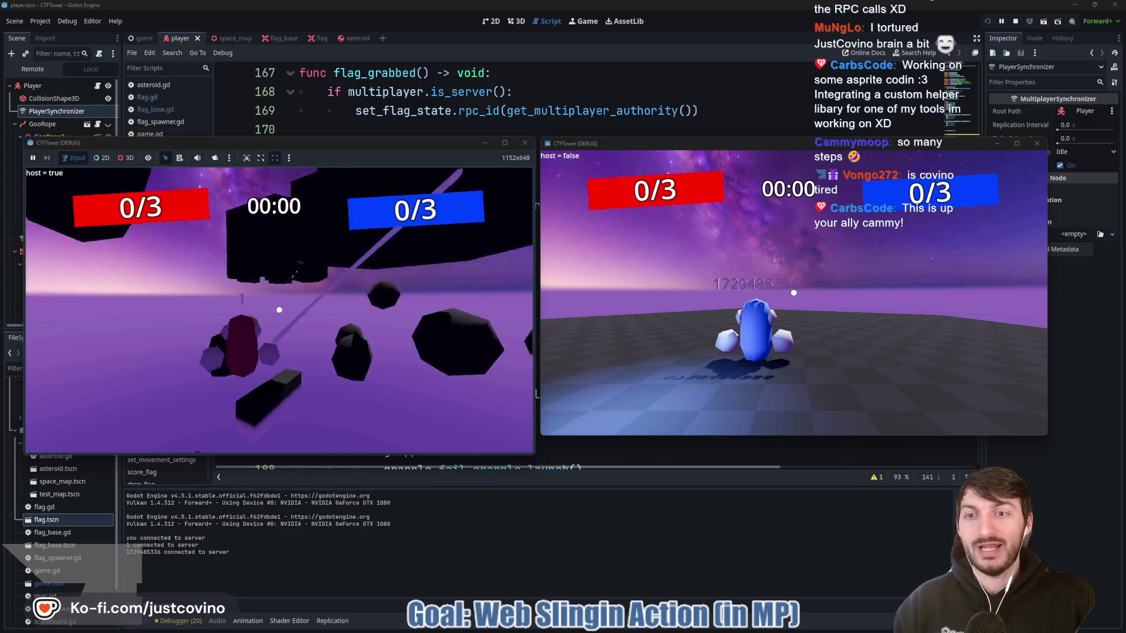
click(279, 309)
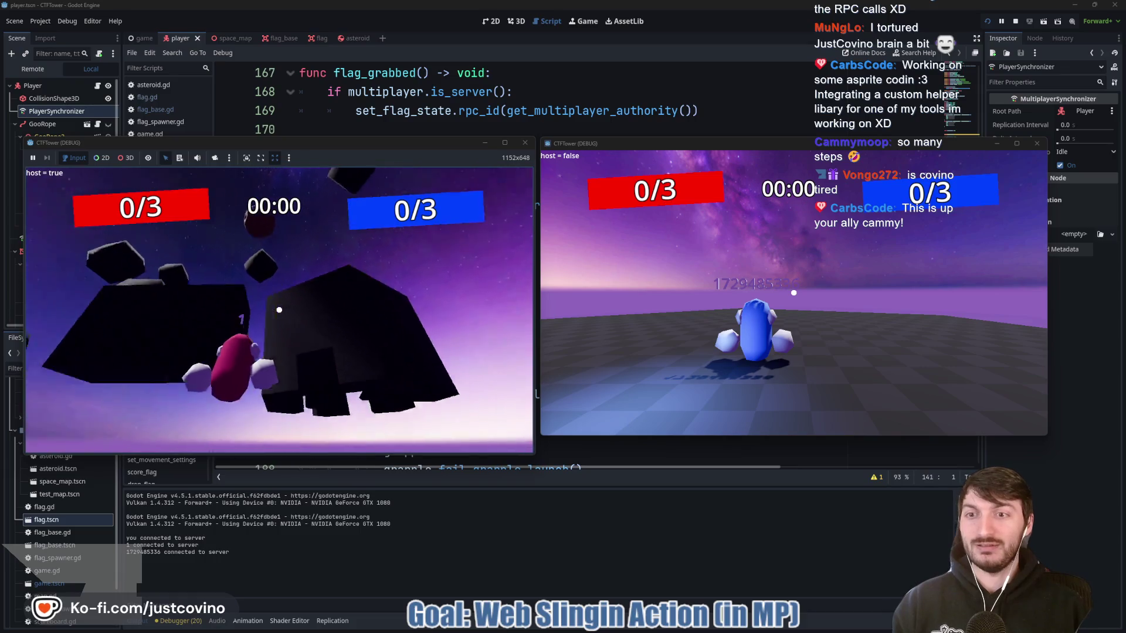
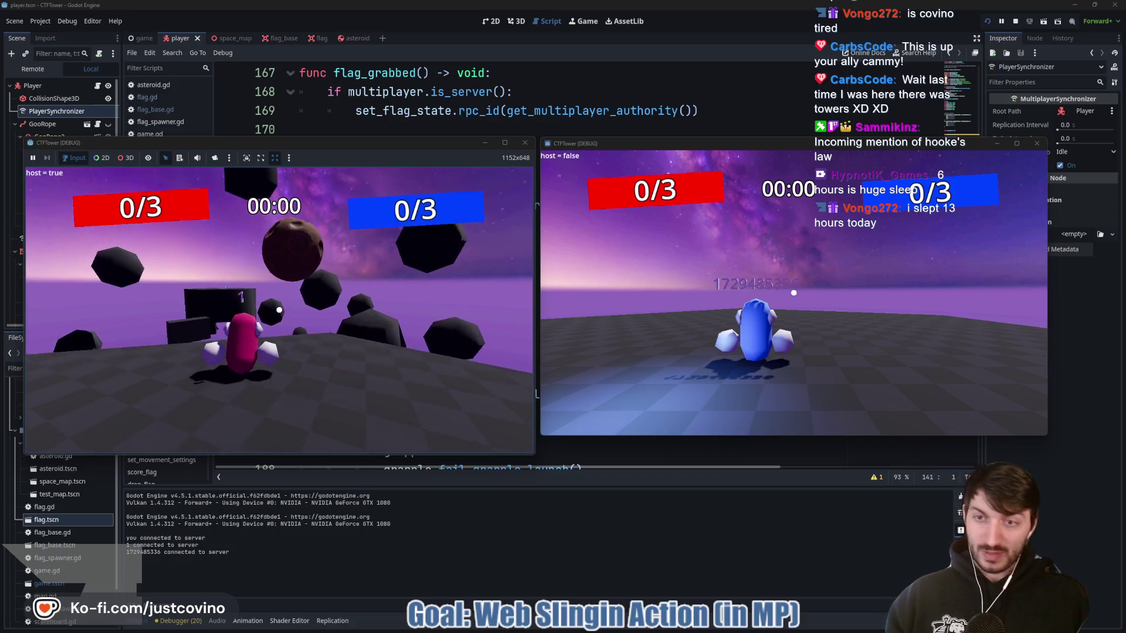
As host, grapple off asteroids and the dark block to carry the flag home, scoring red 1/3
click(279, 309)
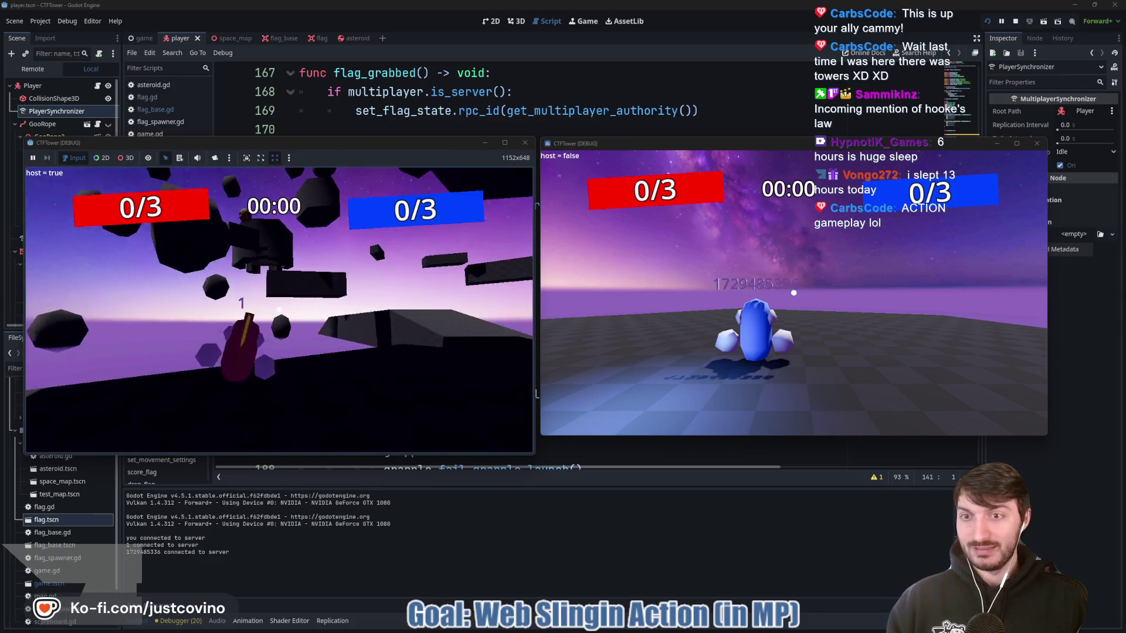
click(279, 310)
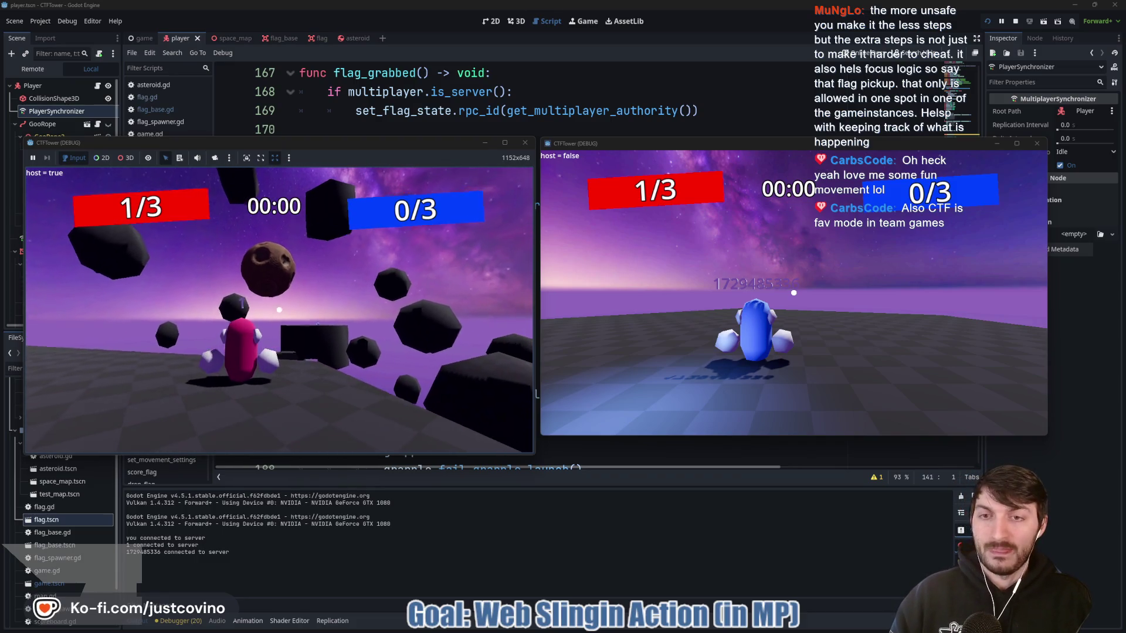
click(279, 310)
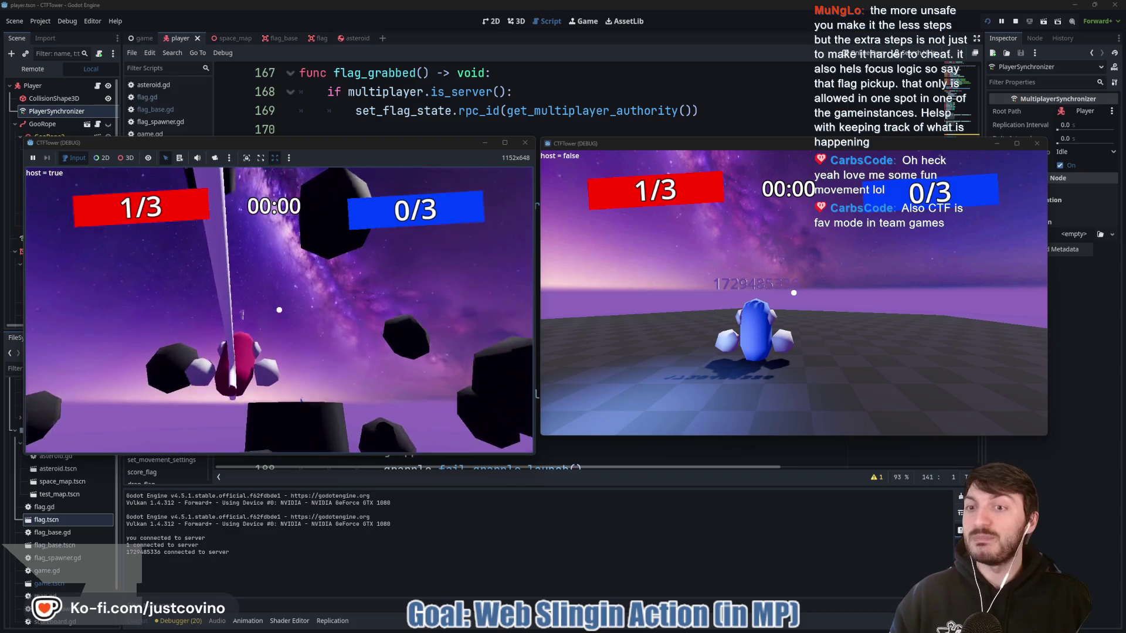
click(279, 309)
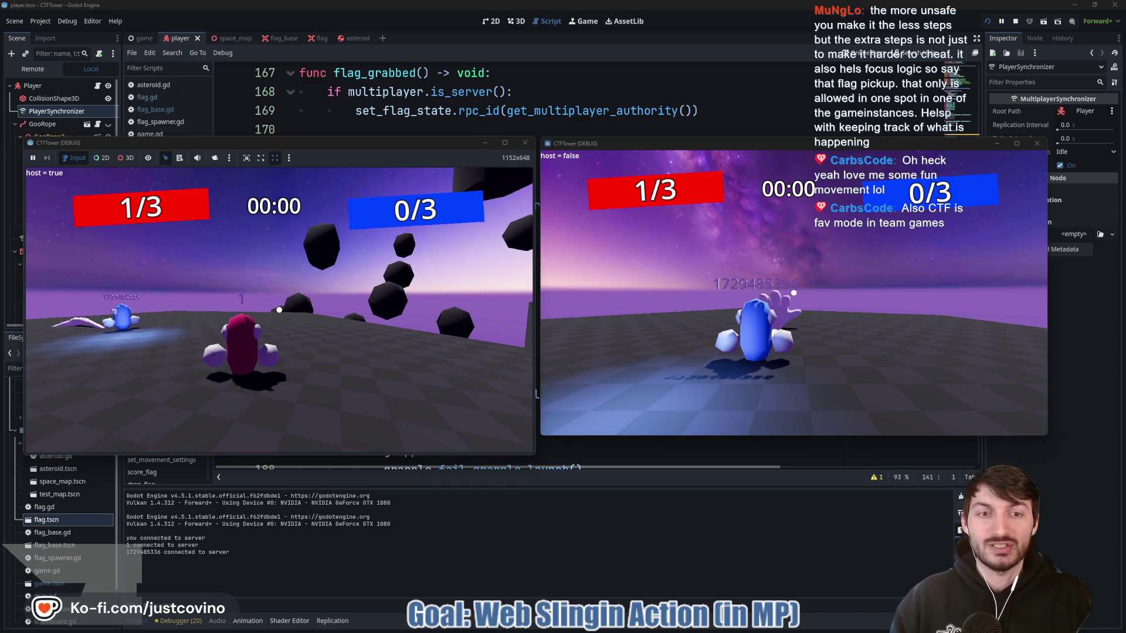
key(super)
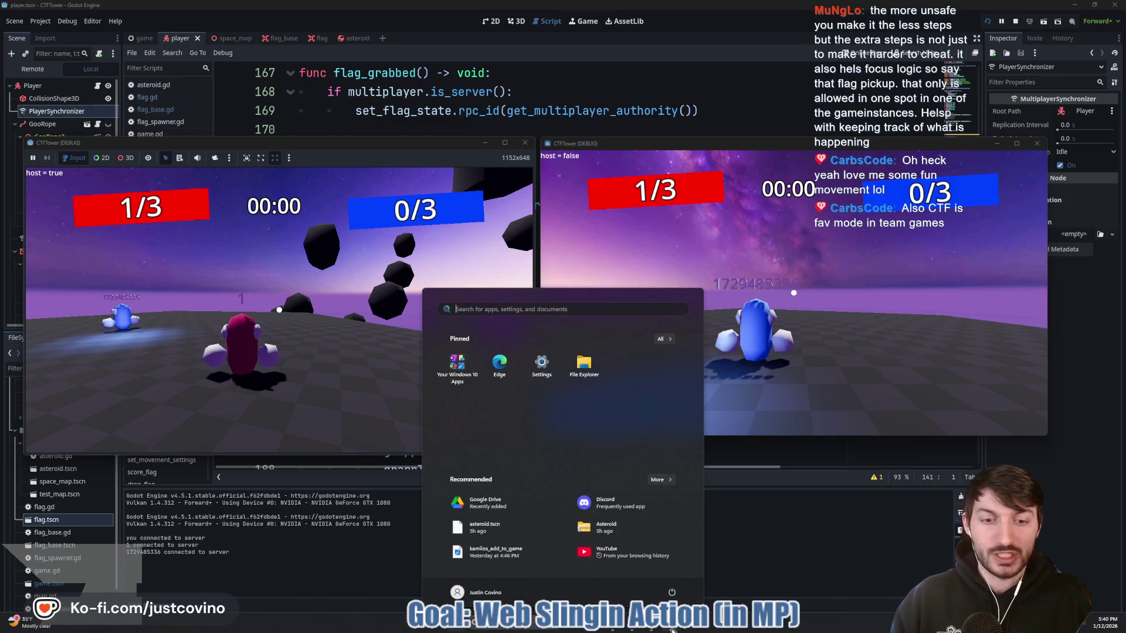
Test the client's blue player walking, jumping and grappling, then stop the run with F8
key(super)
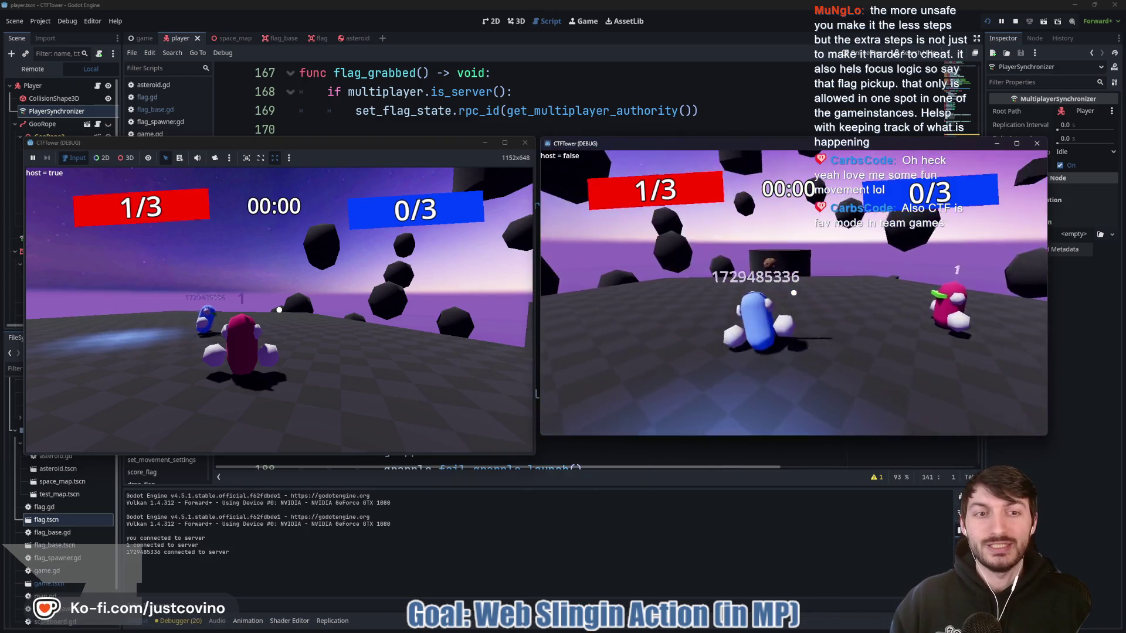
click(794, 293)
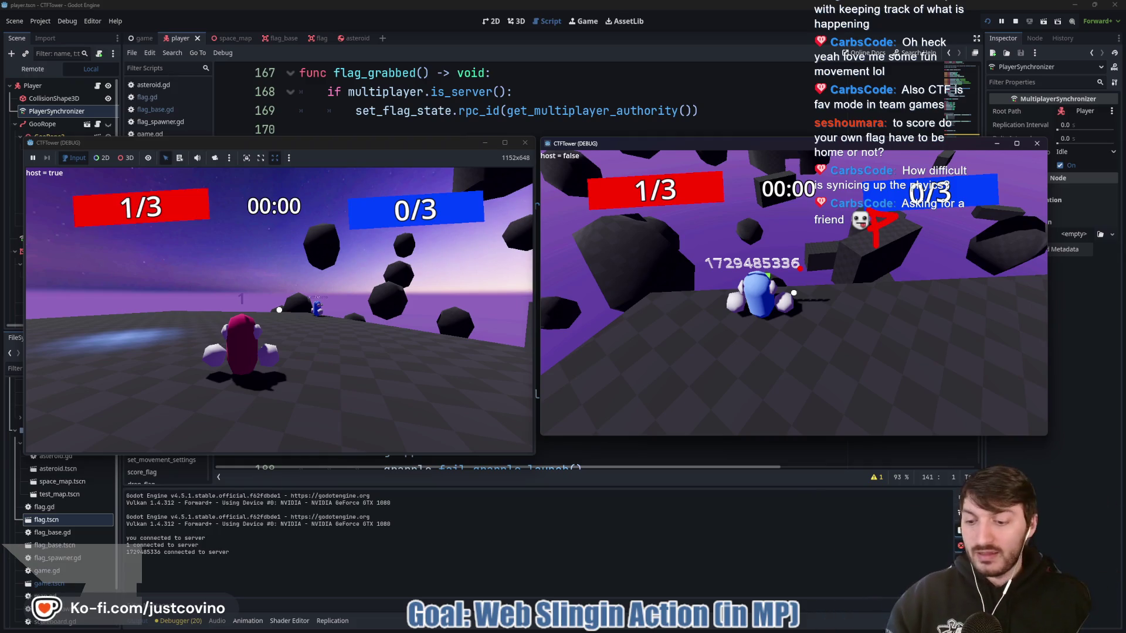
key(w)
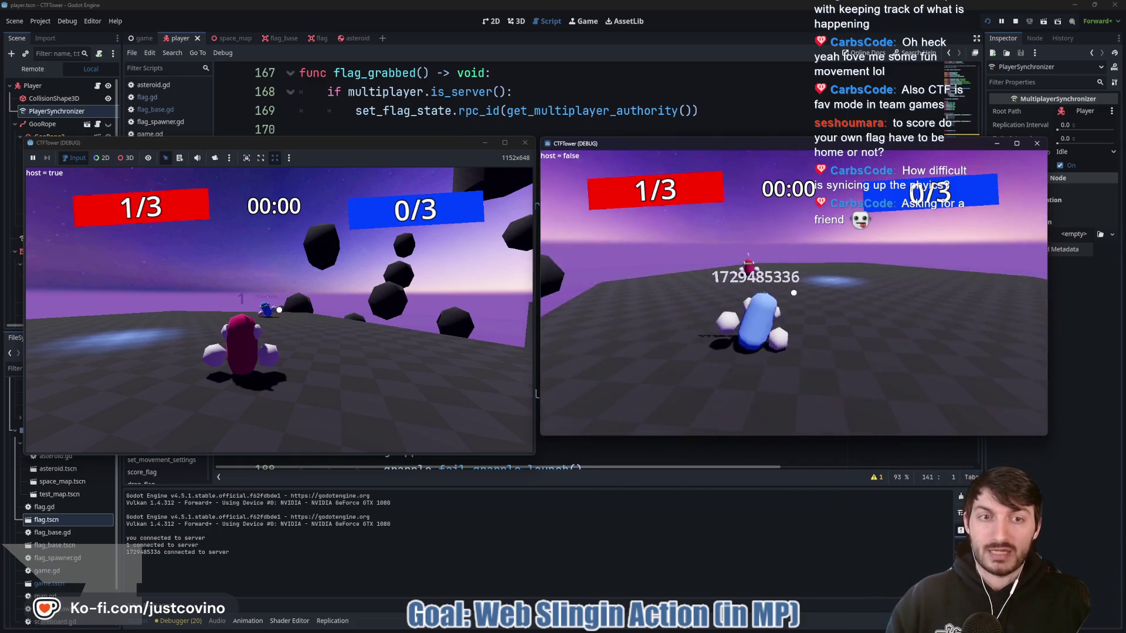
key(w)
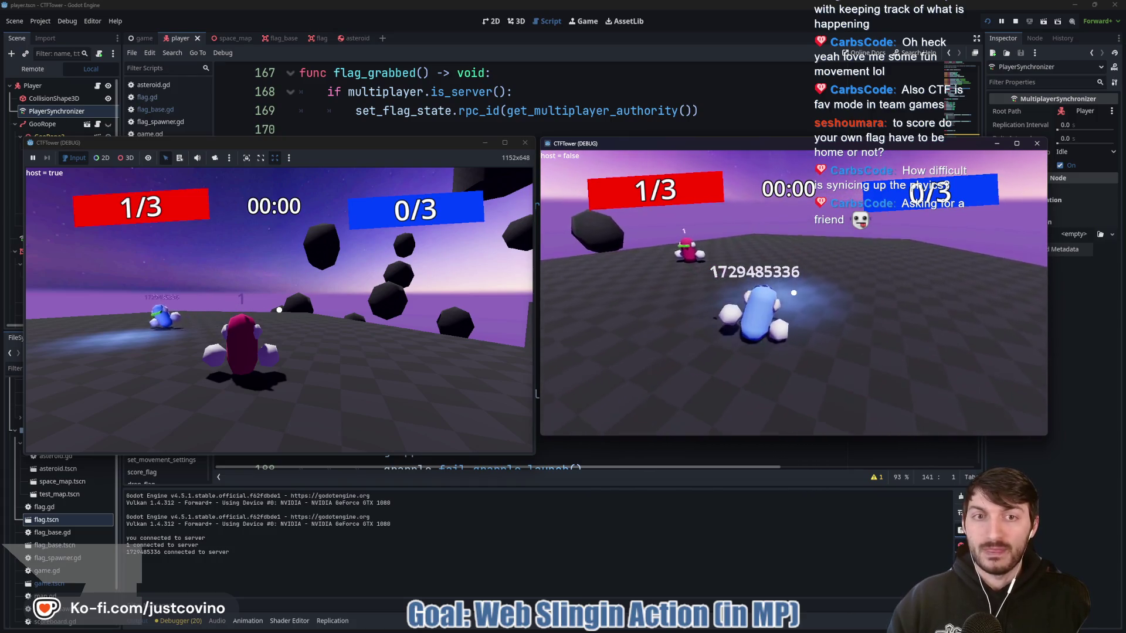
key(space)
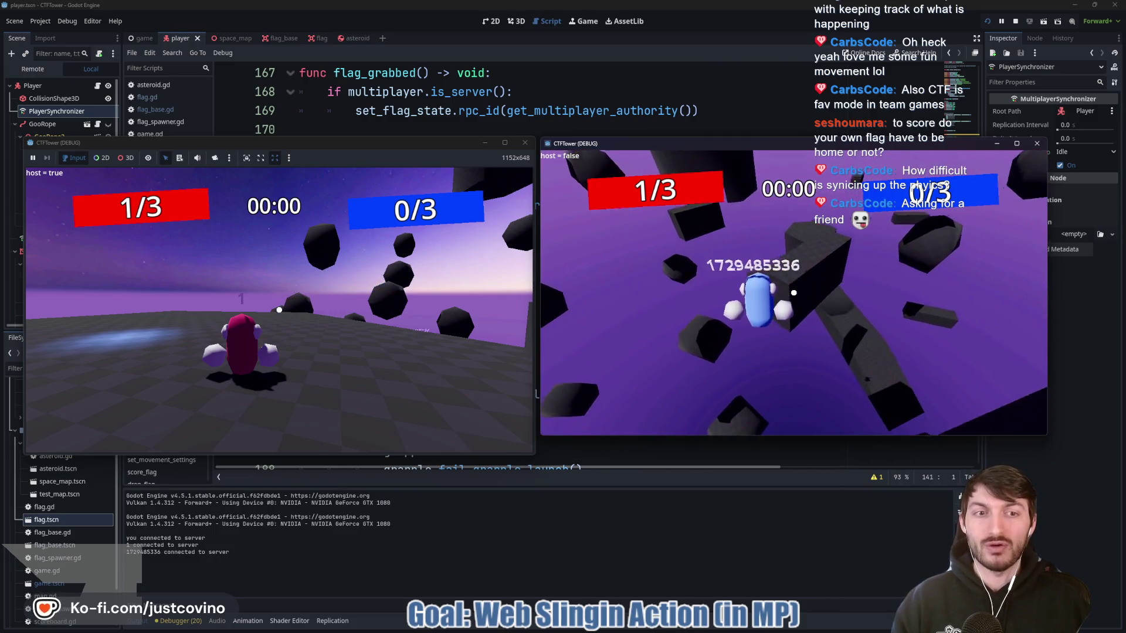
click(793, 293)
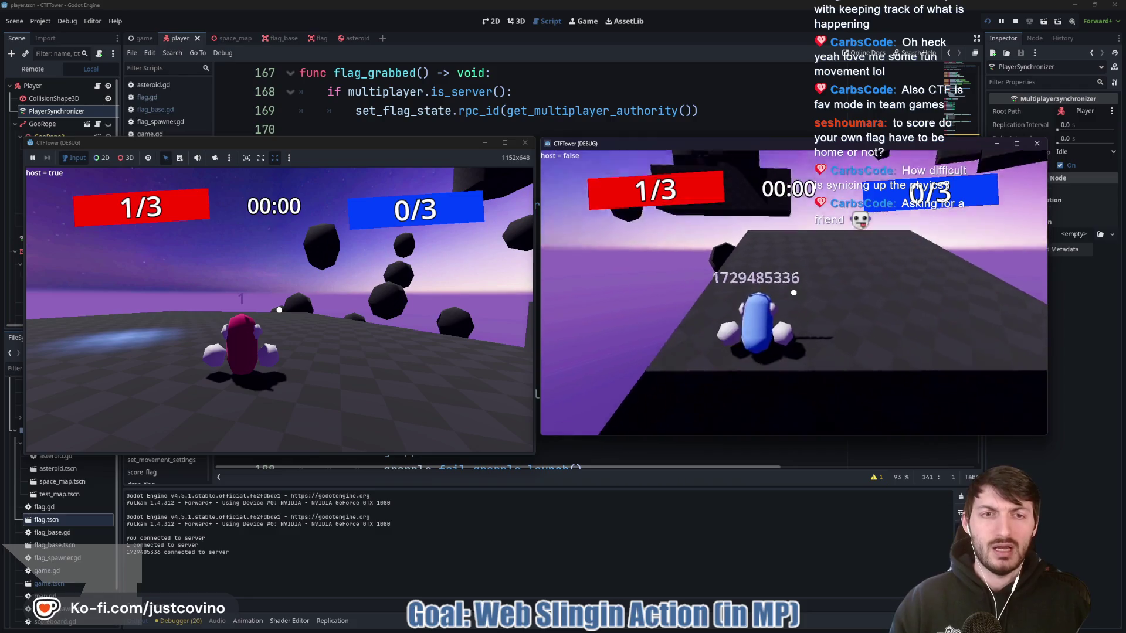
key(F8)
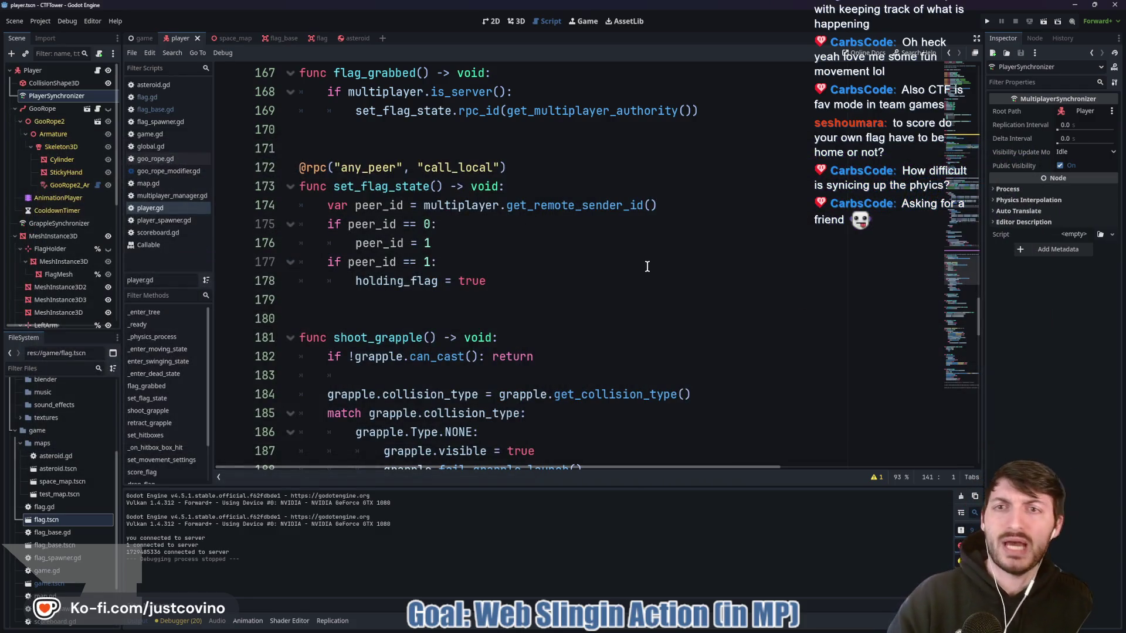
Open asteroid.gd and view the asteroid scene in 3D
click(349, 38)
scroll(576, 216, down, 1)
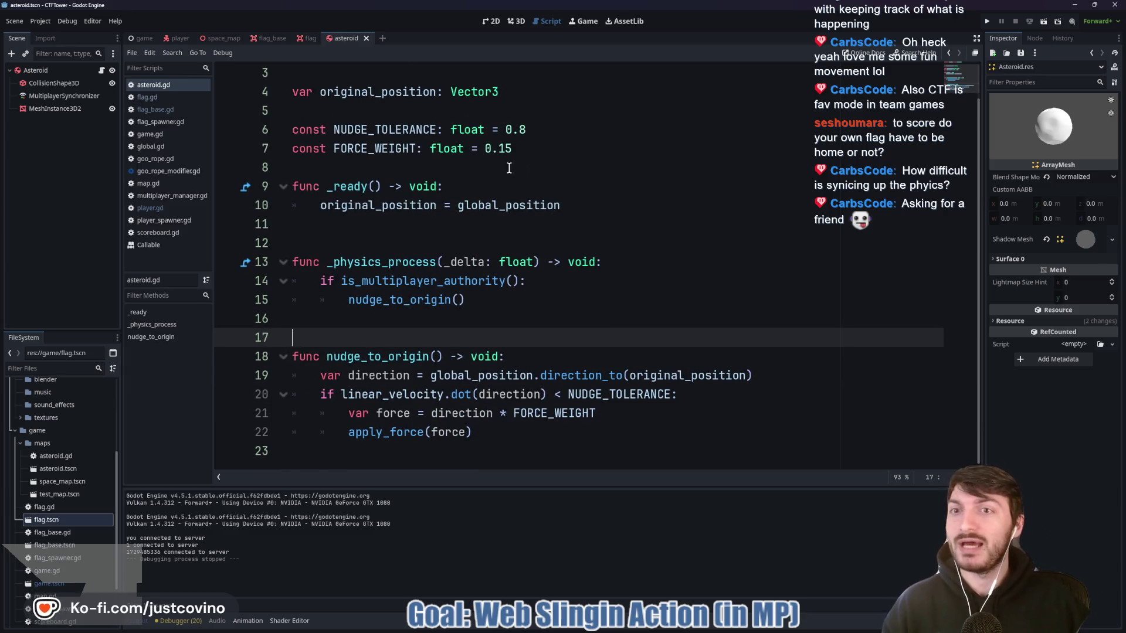
key(ctrl+F2)
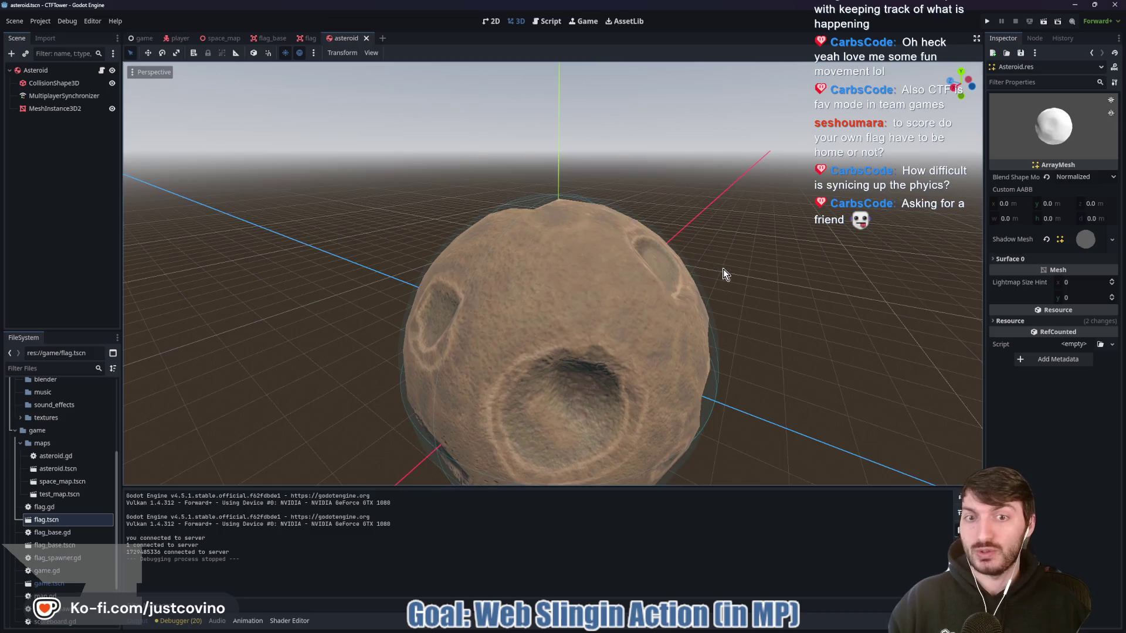
scroll(747, 289, down, 5)
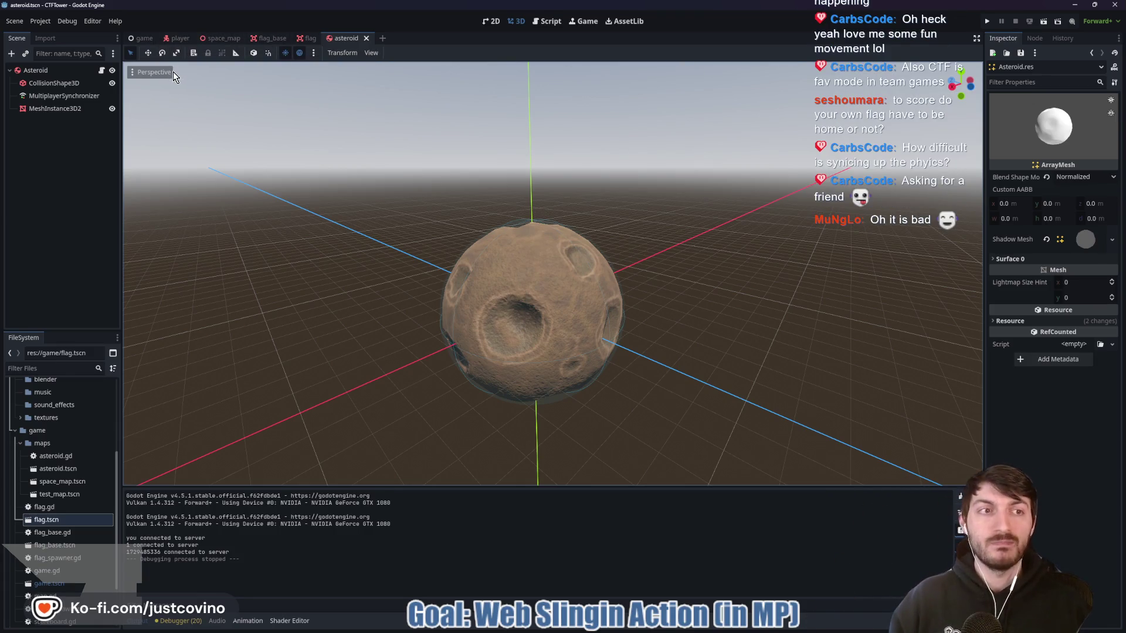
Inspect the player scene's GrappleSynchronizer properties and the goo_rope_modifier scene, then return to the player tab
click(181, 36)
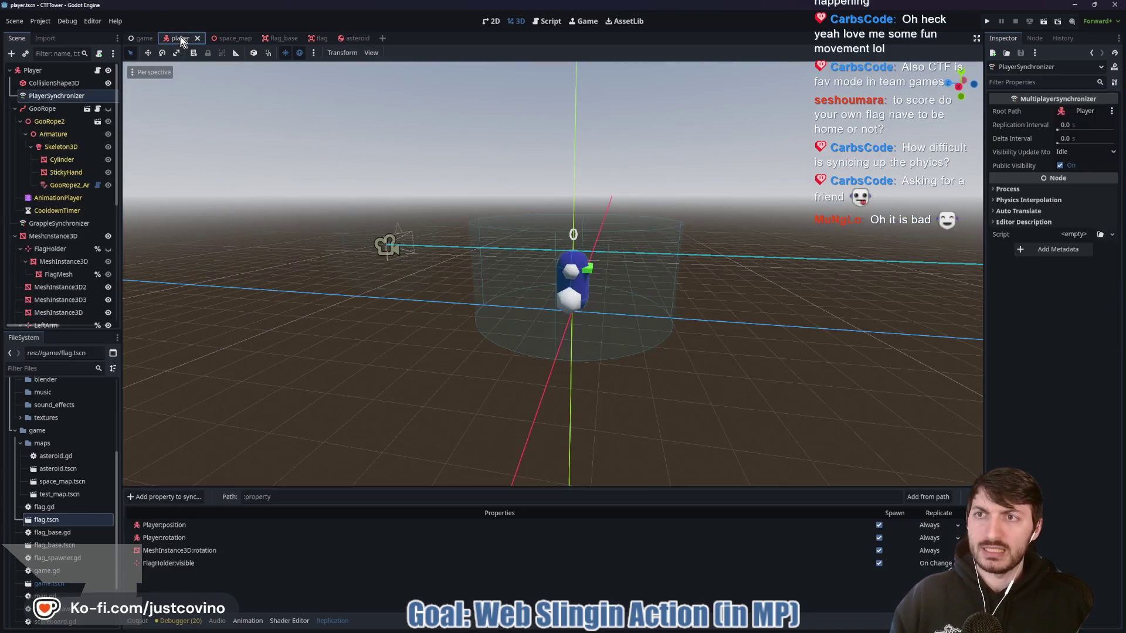
click(62, 224)
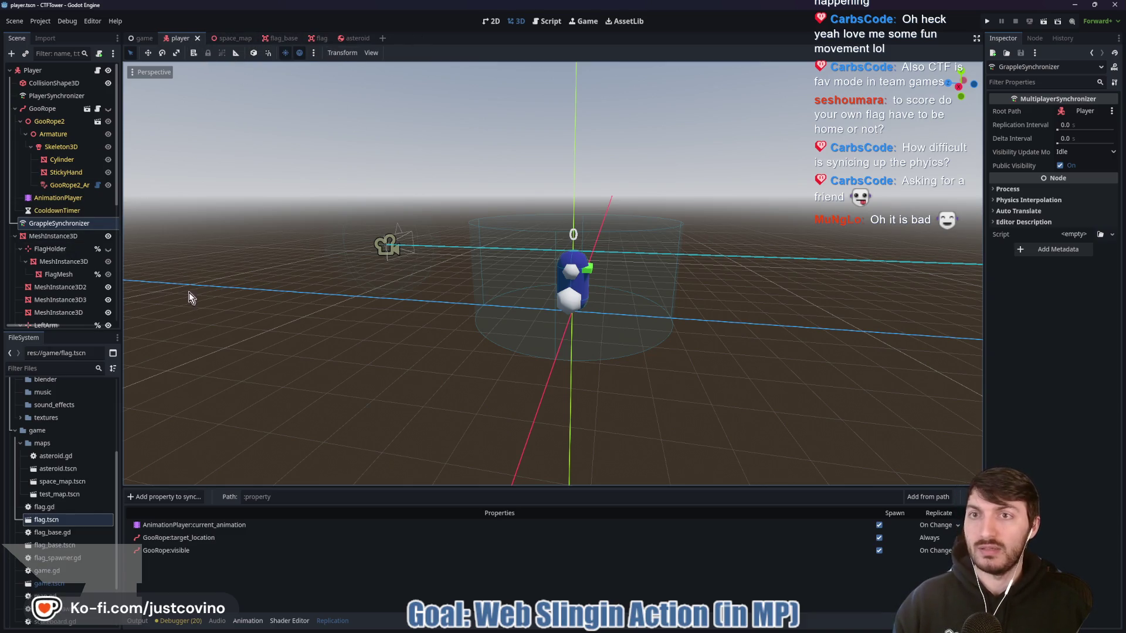
scroll(72, 176, down, 2)
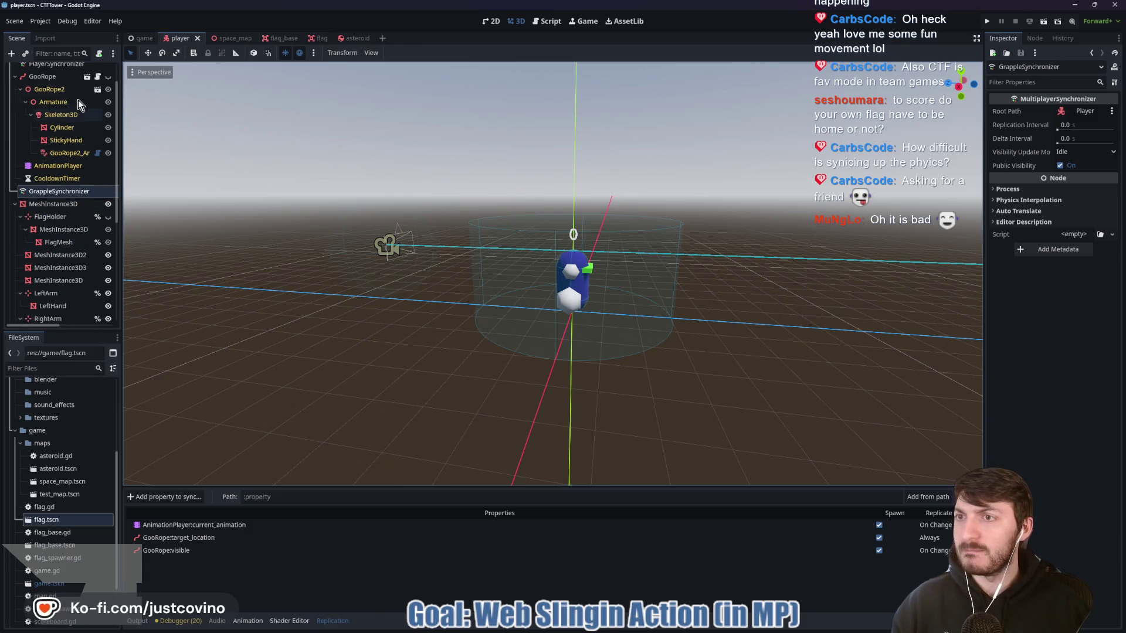
click(88, 78)
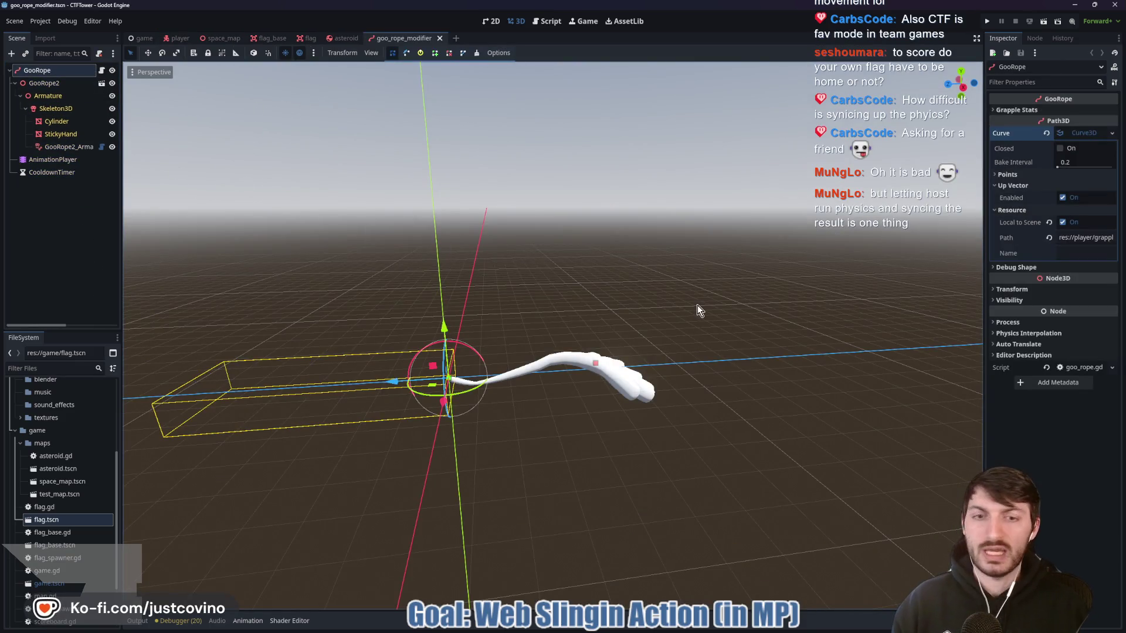
drag(610, 363, 590, 349)
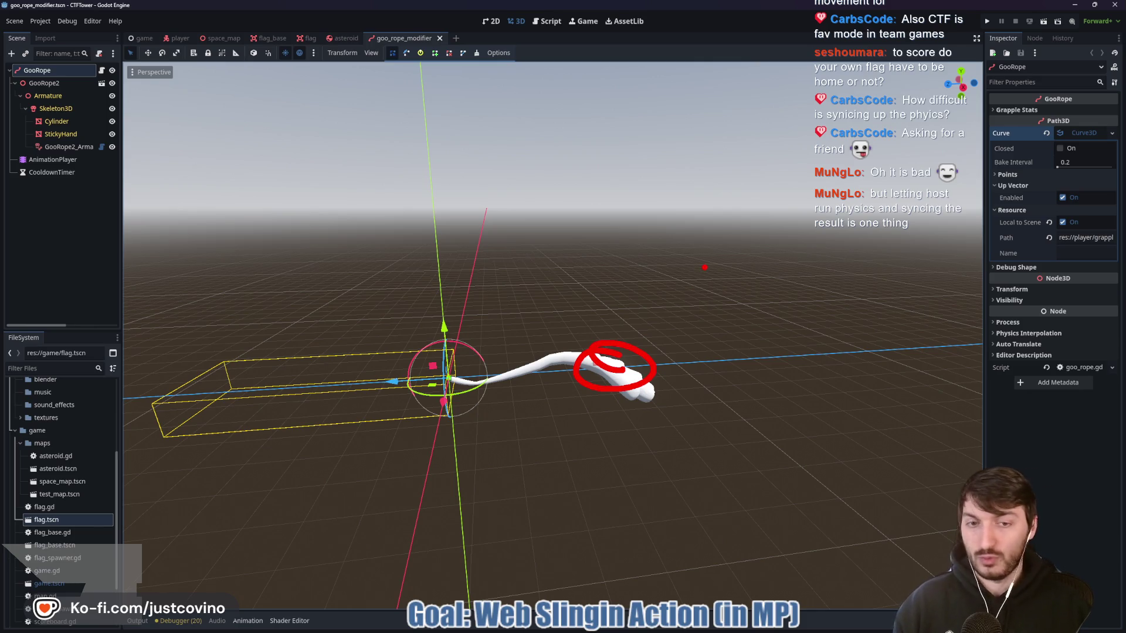
key(Escape)
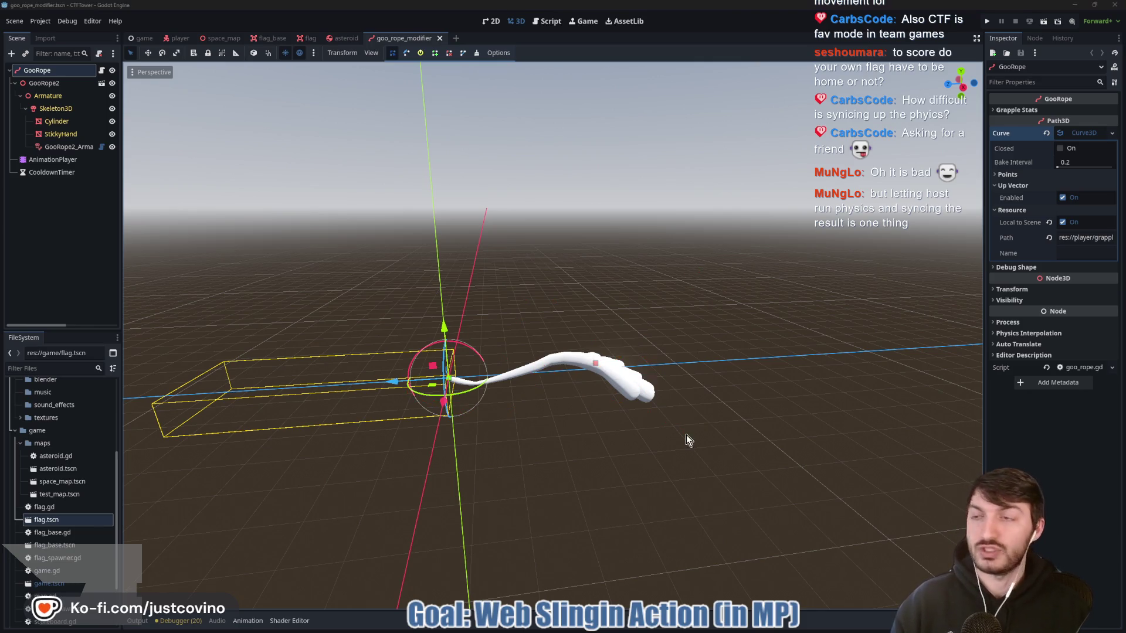
click(179, 38)
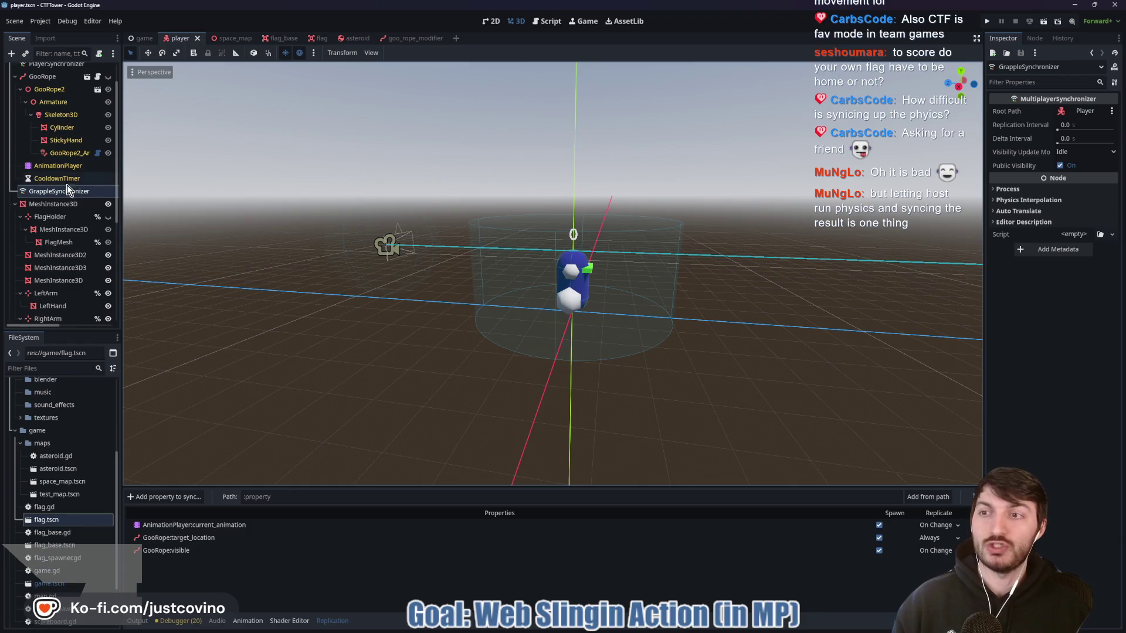
Open goo_rope.gd and locate the pull_asteroid function and its call on line 108
scroll(55, 118, up, 2)
click(98, 73)
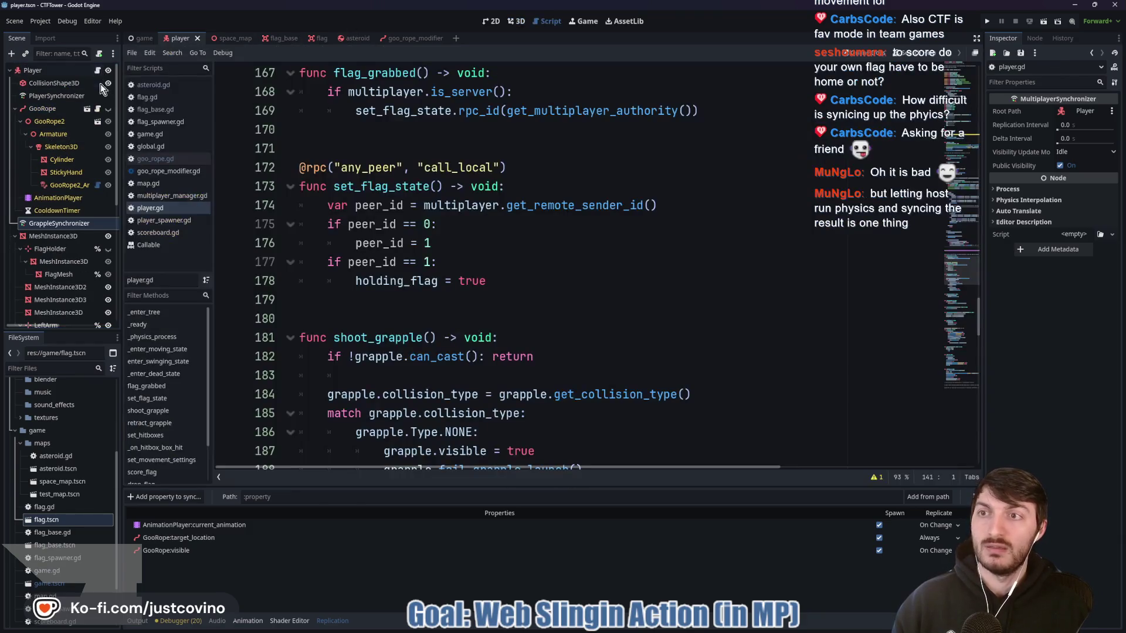
scroll(430, 263, down, 9)
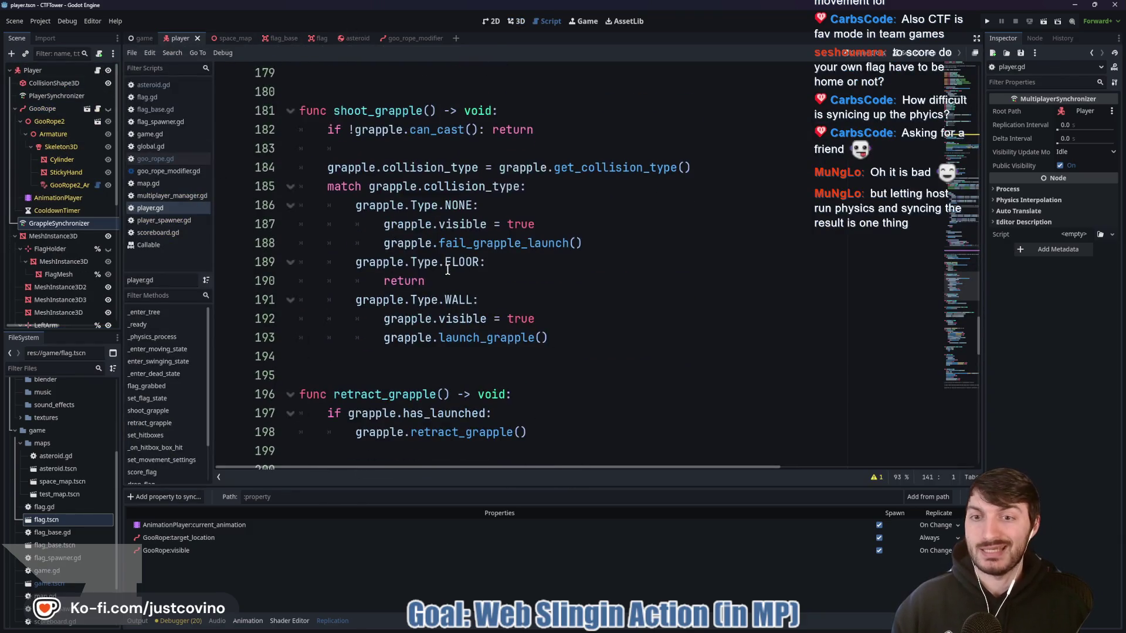
click(97, 110)
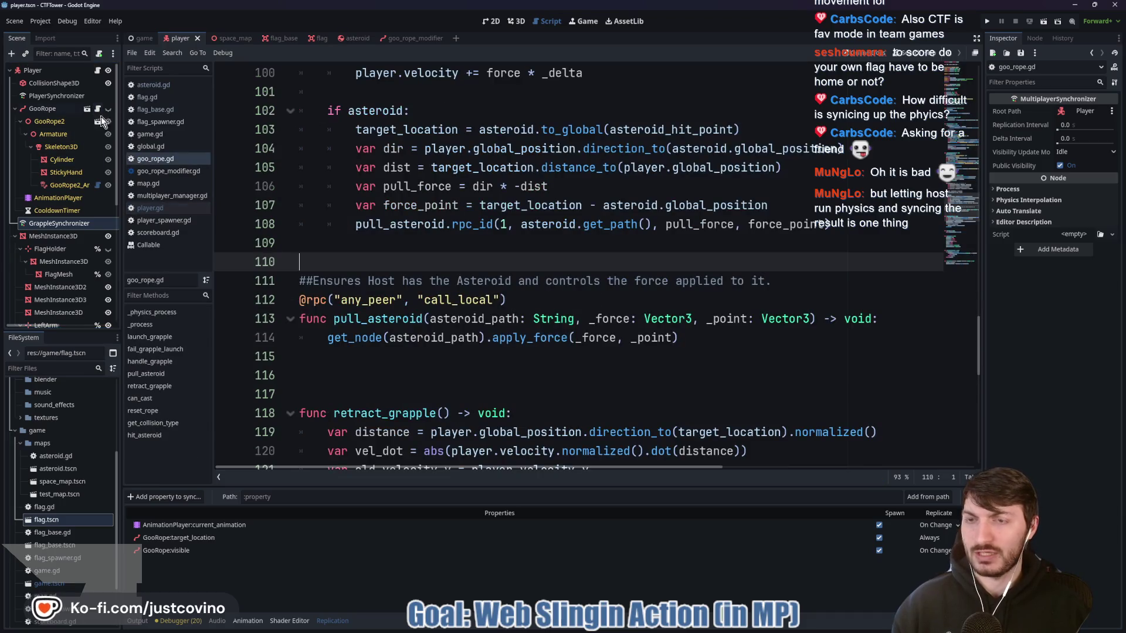
click(361, 318)
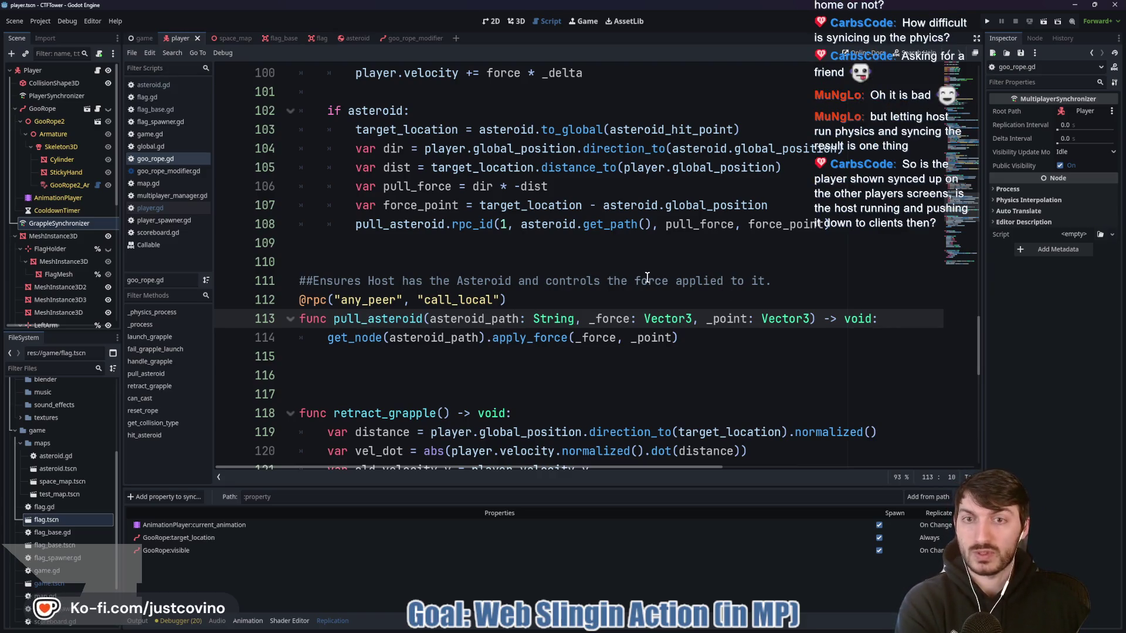
click(372, 229)
Highlight the pull_force and force_point arguments of the line-108 call, then run the project
scroll(390, 286, up, 3)
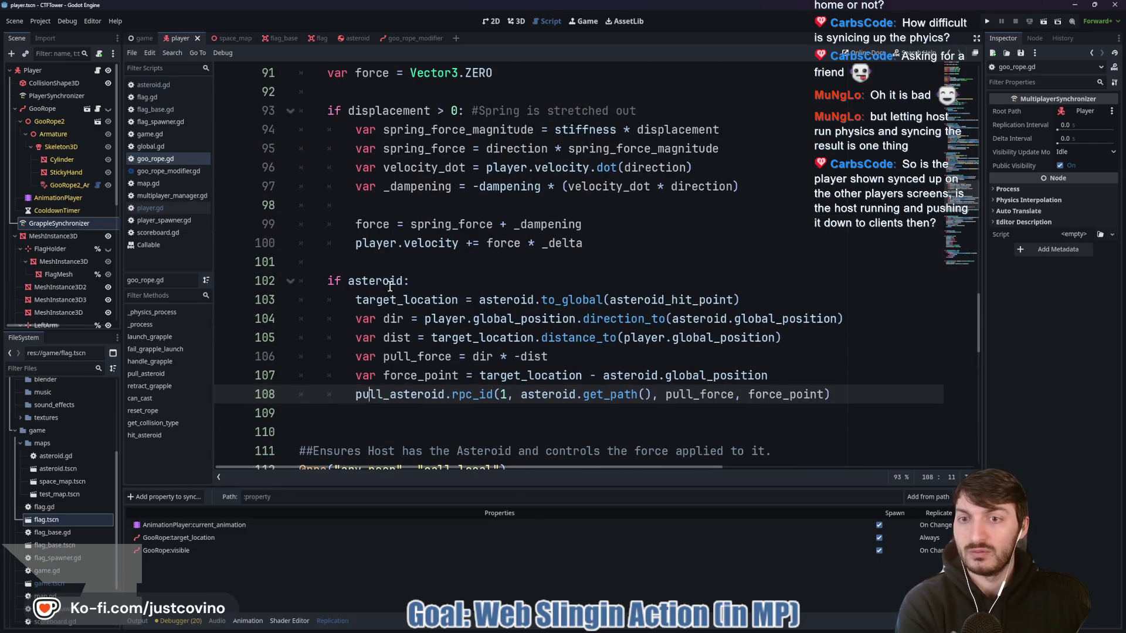
scroll(385, 333, down, 1)
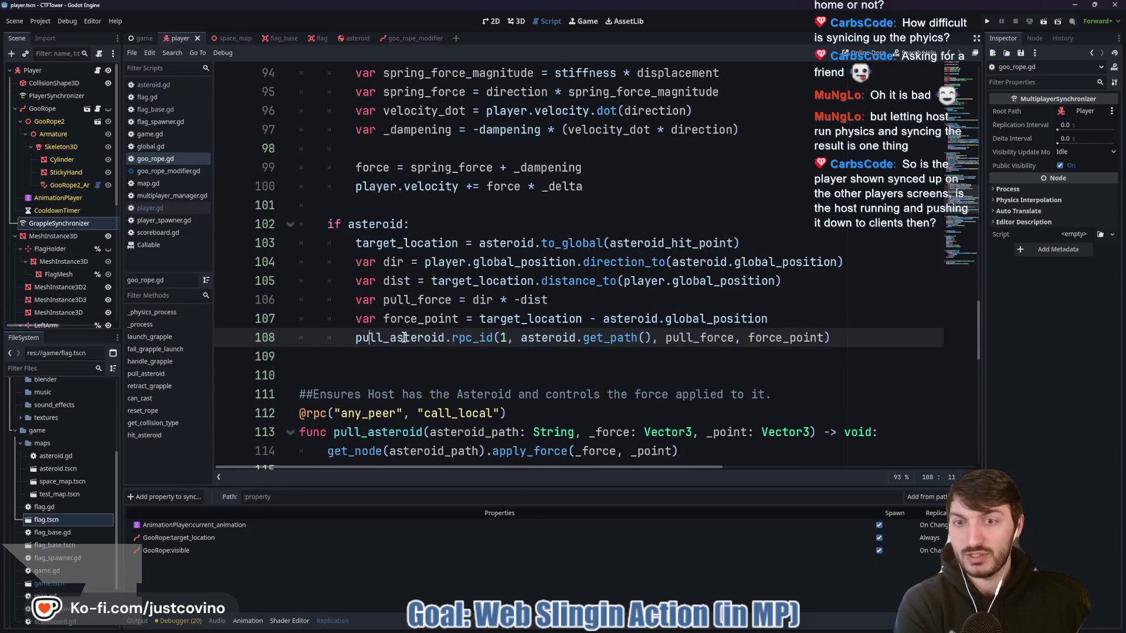
drag(343, 342, 850, 338)
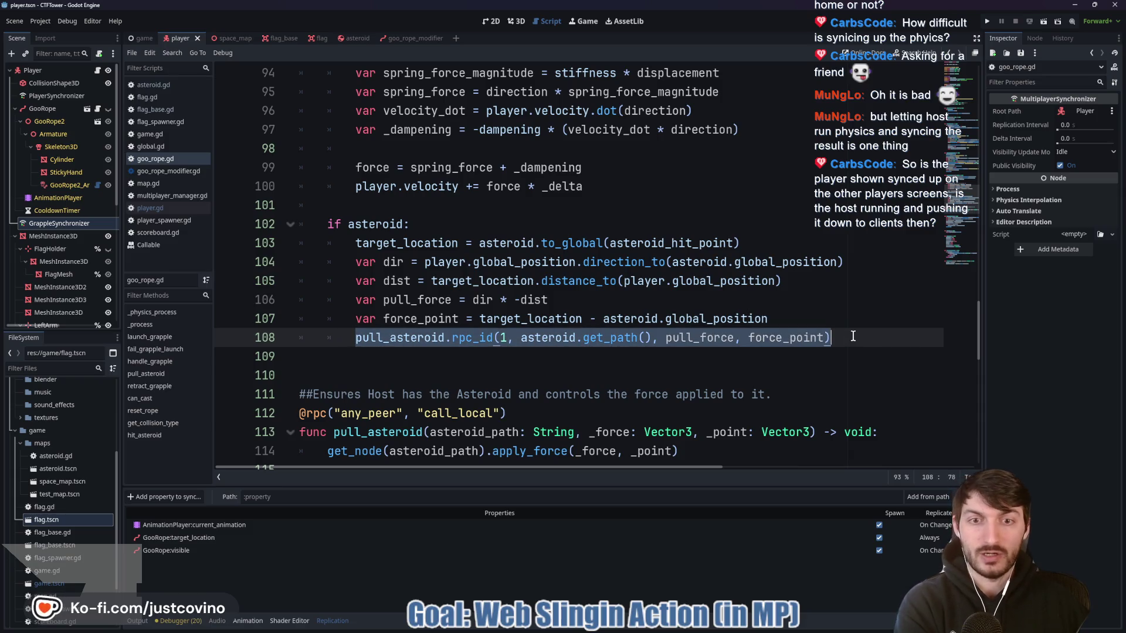
click(565, 341)
double_click(693, 339)
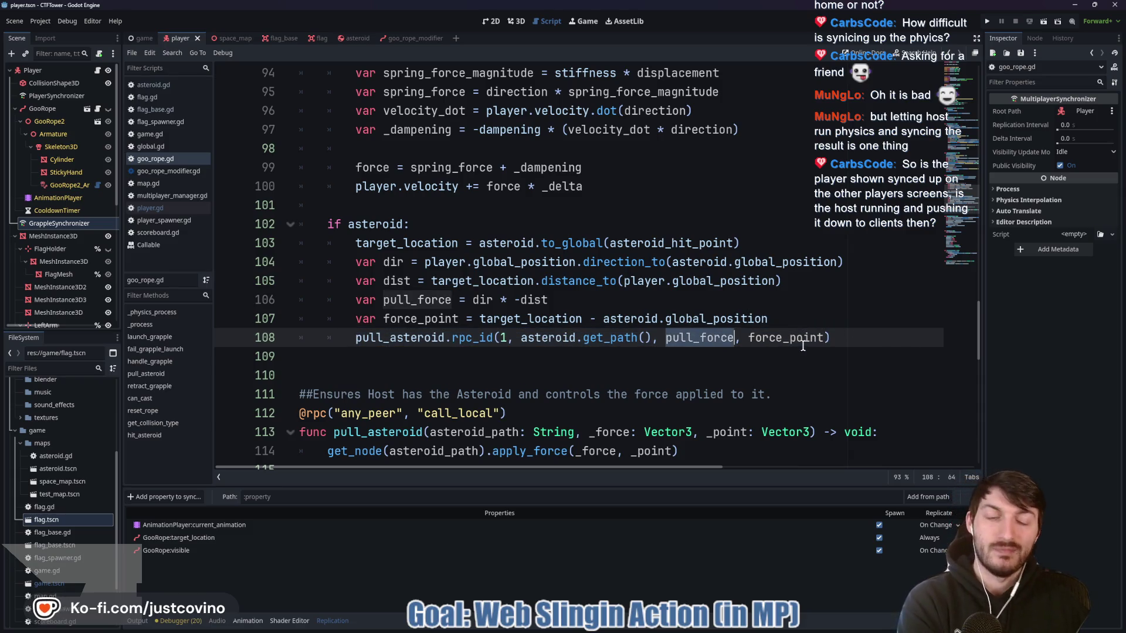
double_click(780, 338)
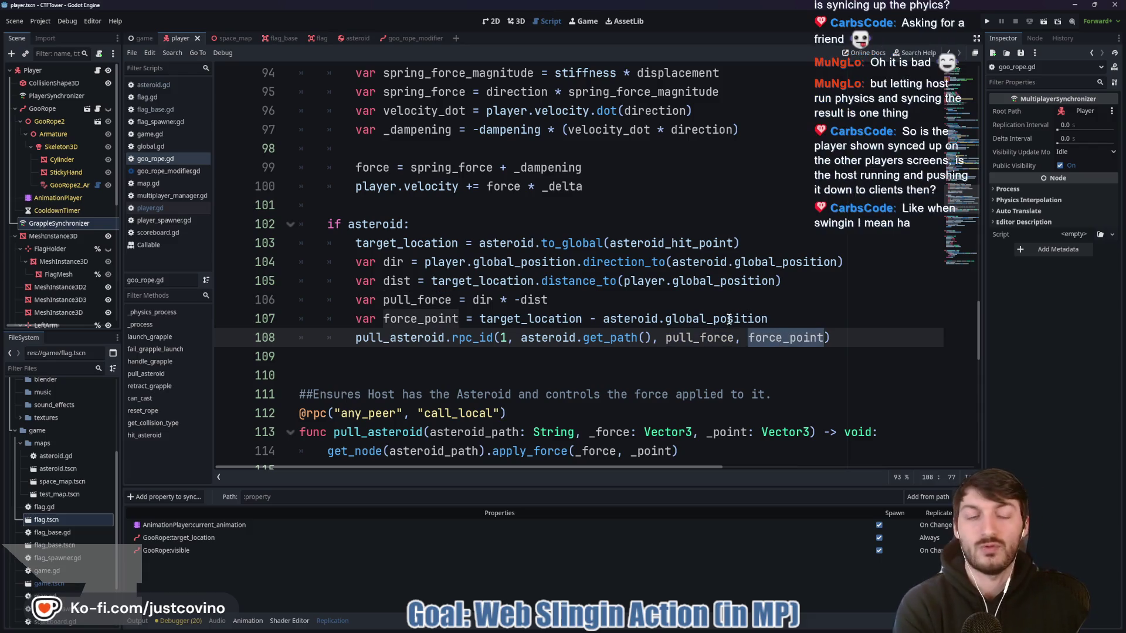
scroll(657, 304, down, 3)
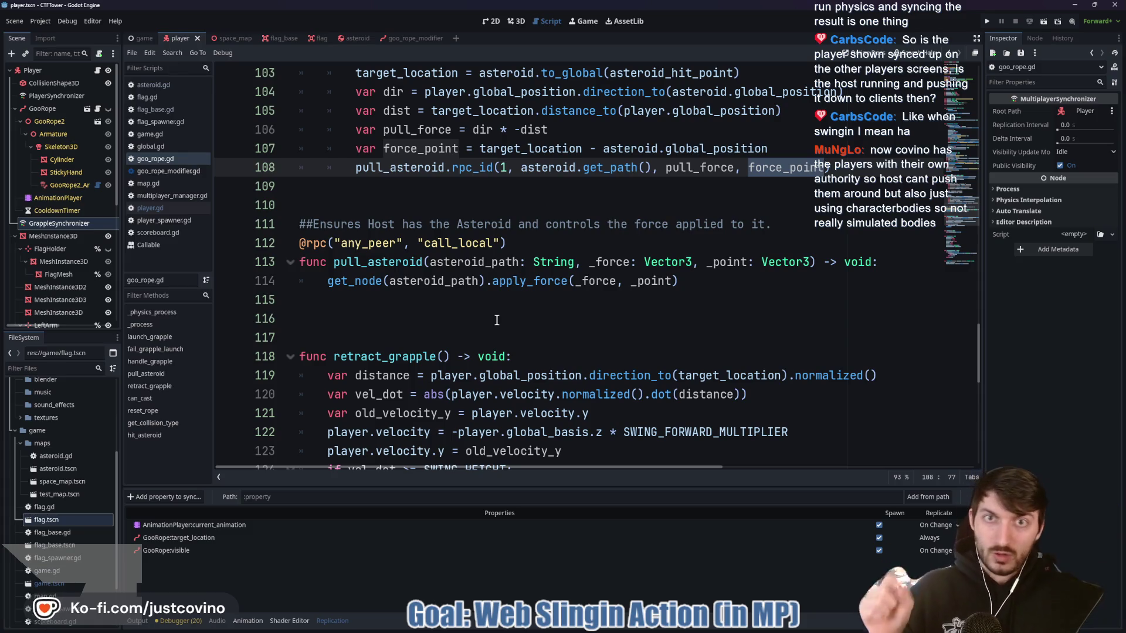
click(986, 22)
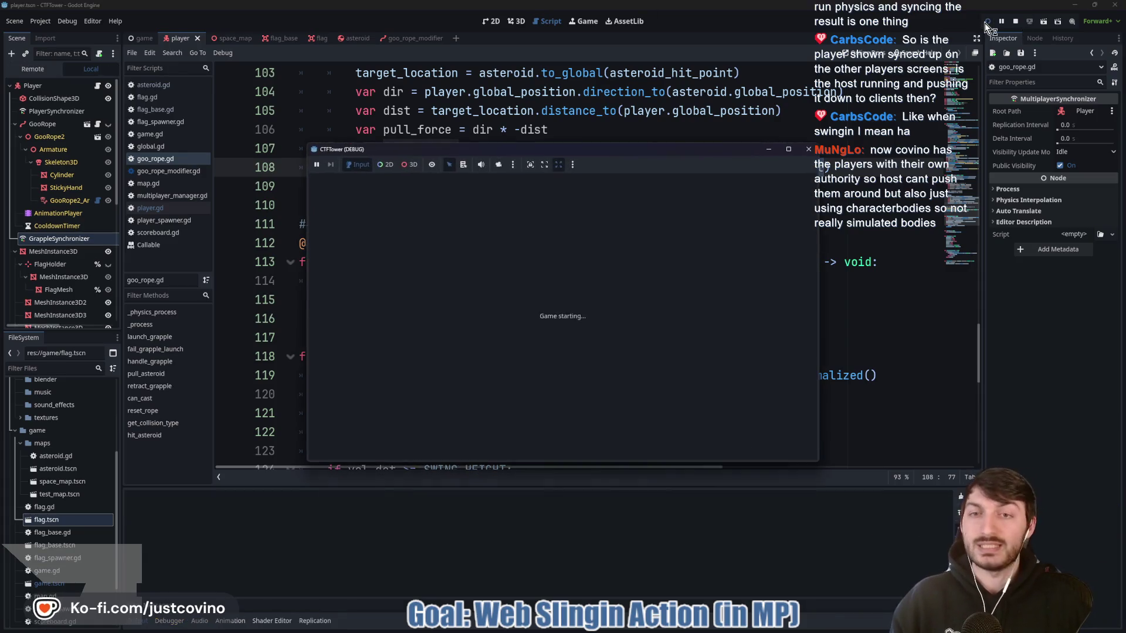
Place the debug windows side by side, host on the left, join on the right, and start the match
drag(474, 152, 203, 142)
mouse_move(566, 164)
mouse_down()
mouse_move(843, 154)
mouse_move(817, 151)
mouse_up()
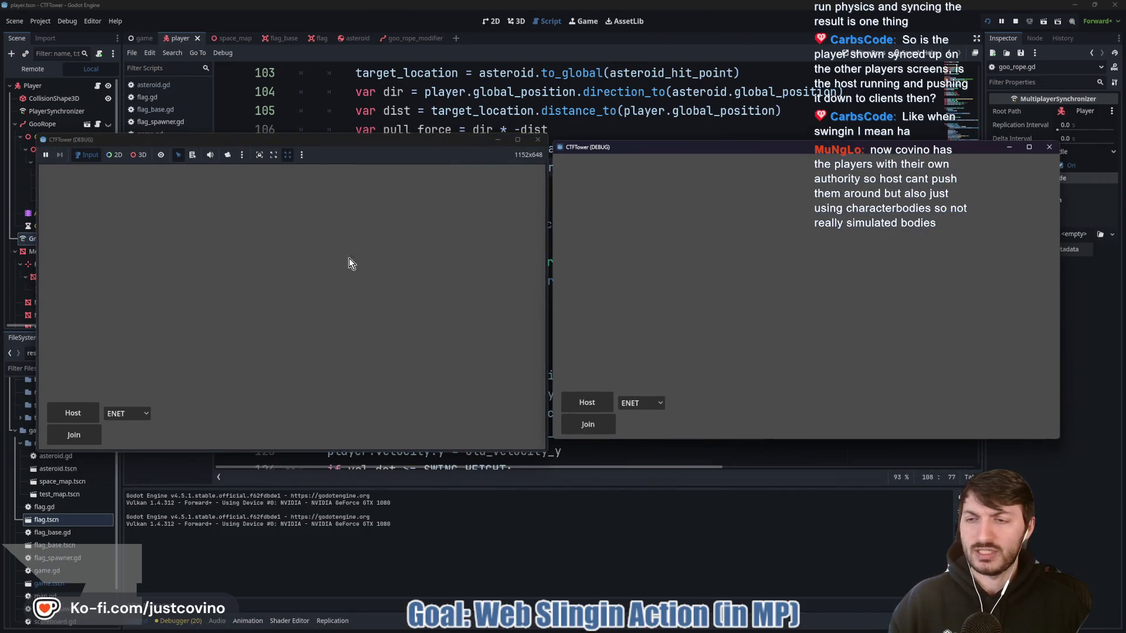
click(78, 413)
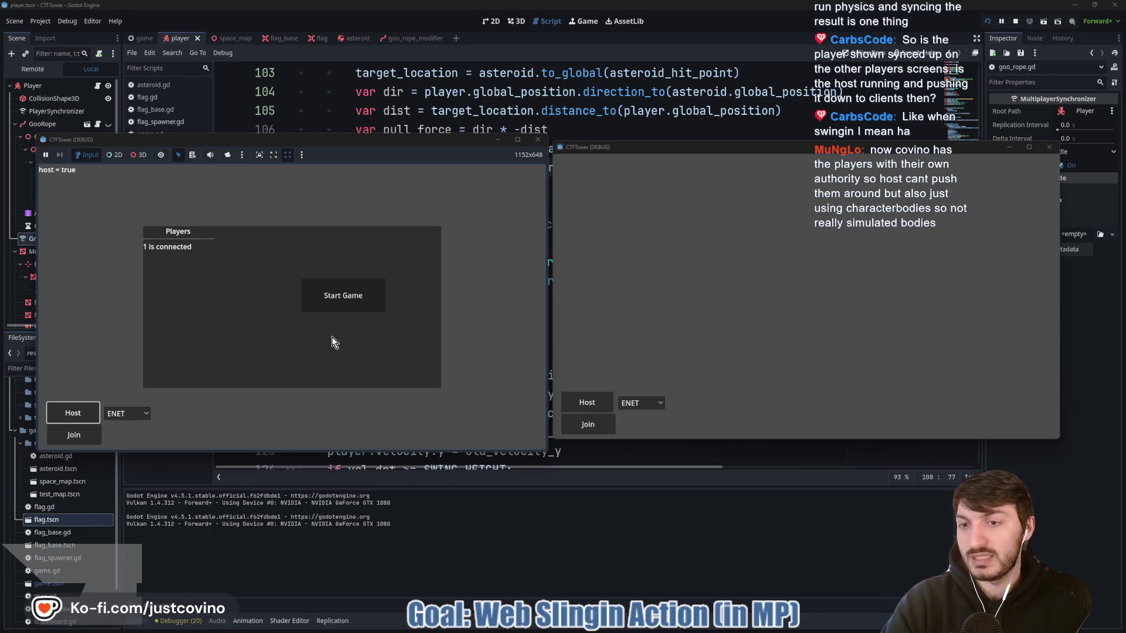
click(573, 426)
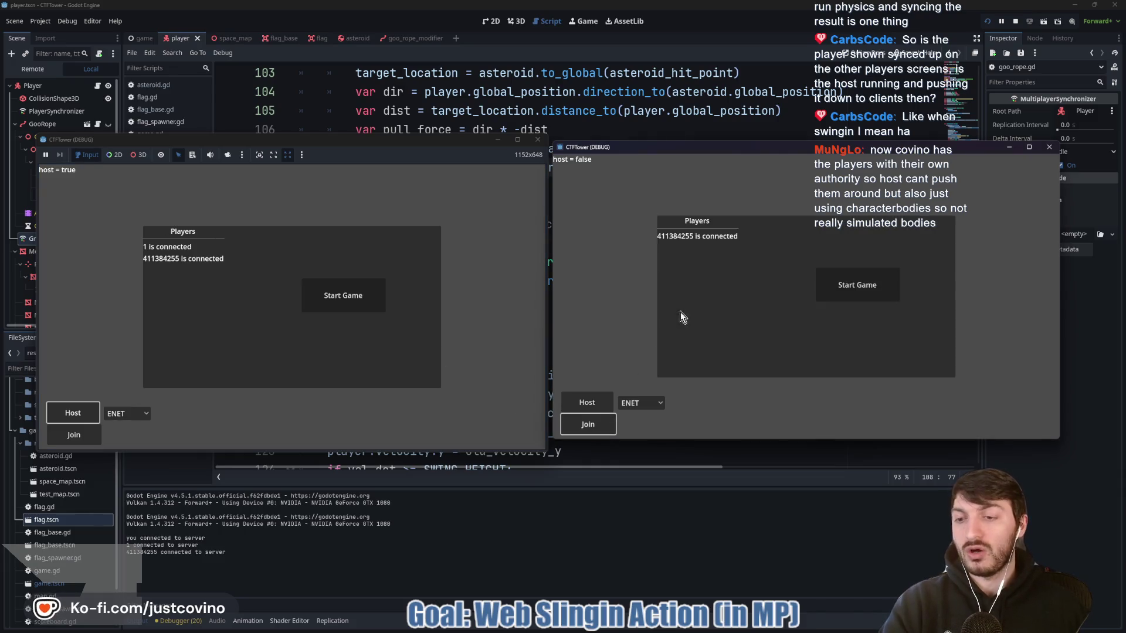
click(363, 302)
key(super)
key(super)
key(w)
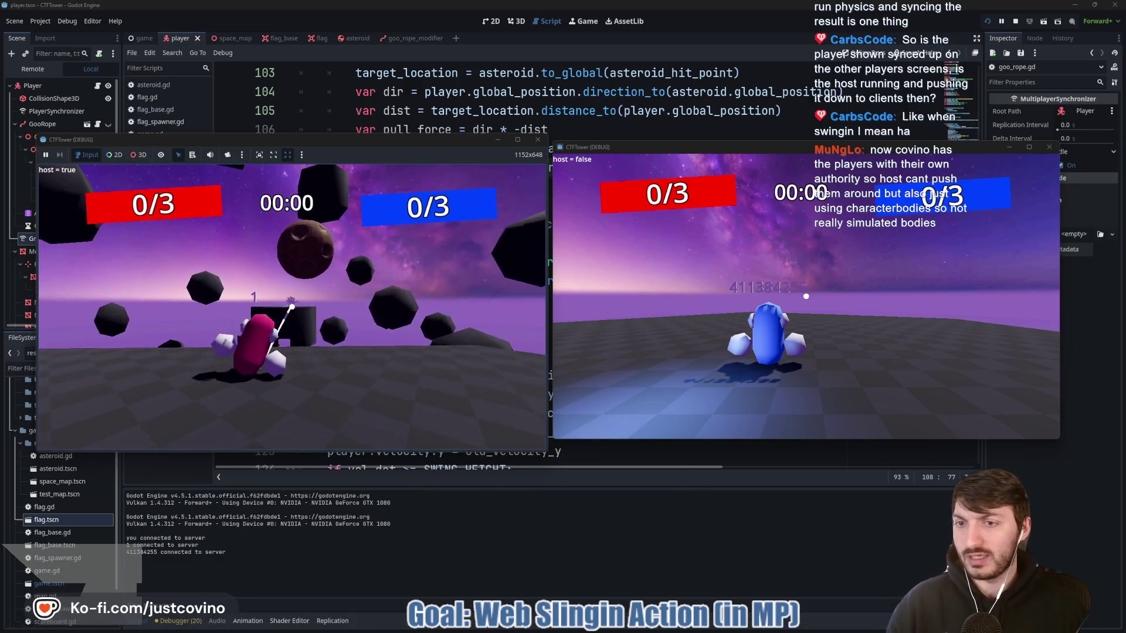
As host, jump and fire the goo rope at an asteroid, then bring both game windows back to front
key(space)
click(291, 307)
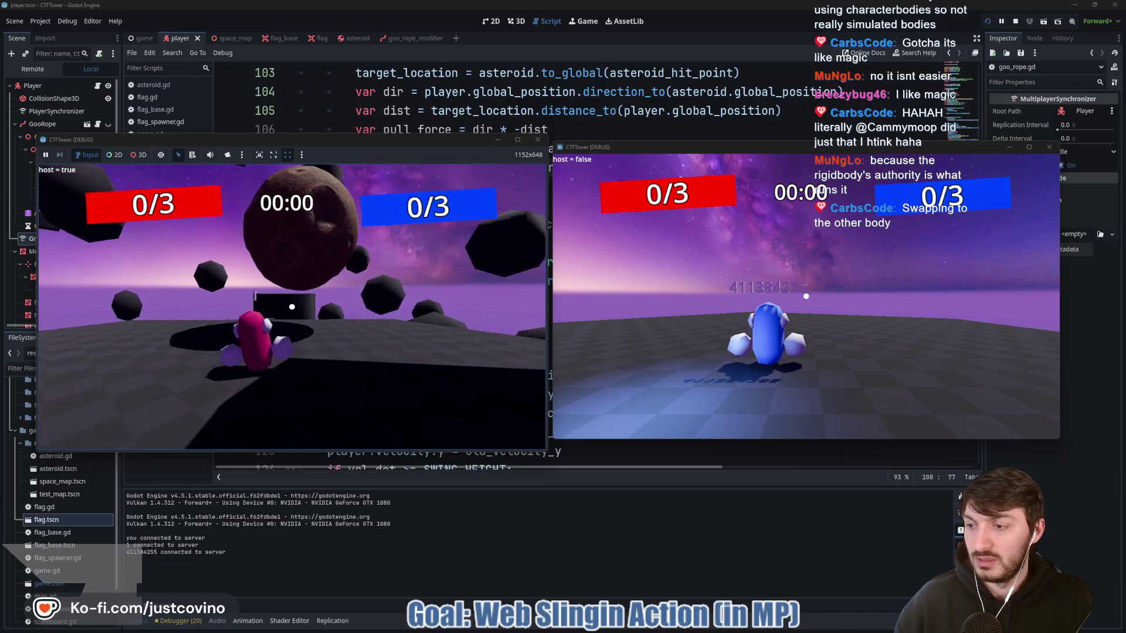
key(F8)
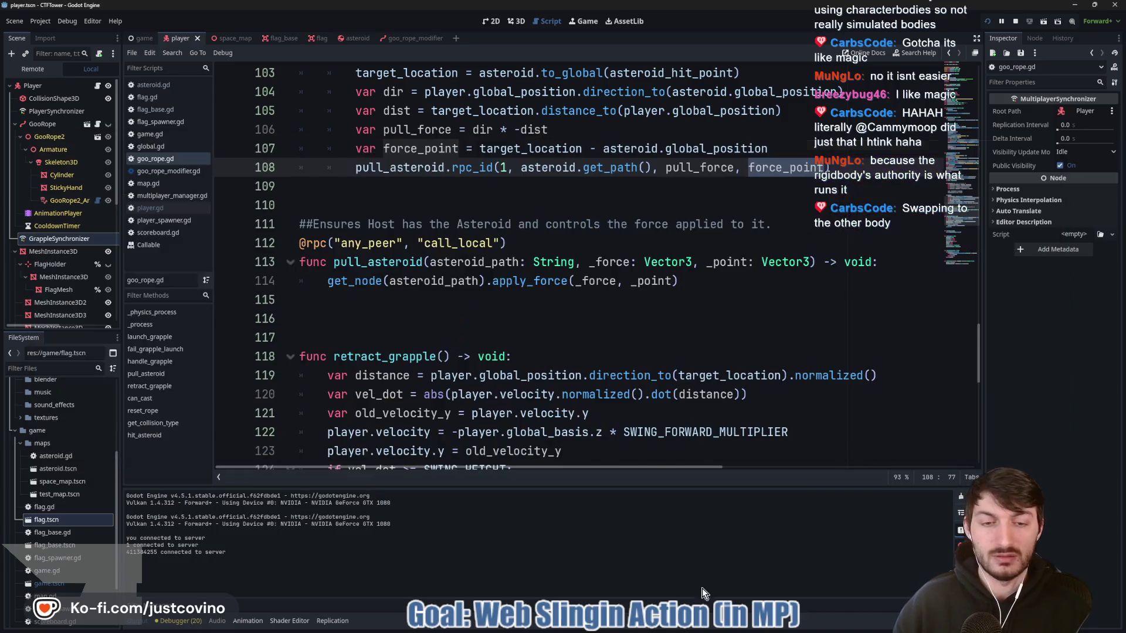
mouse_move(687, 624)
click(690, 585)
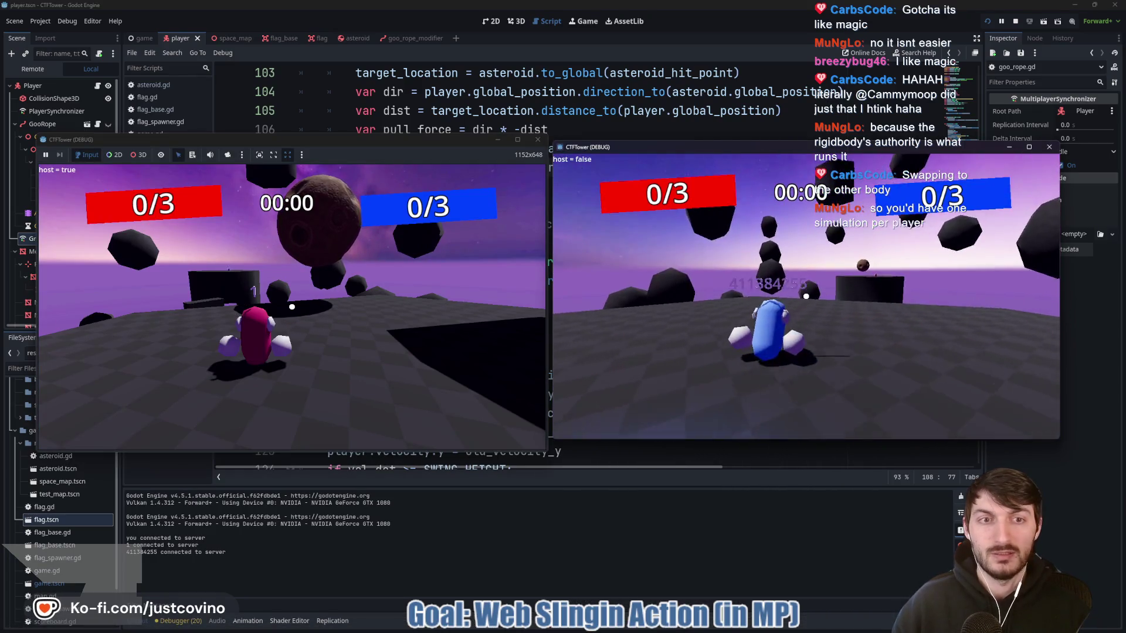
Jump and grapple the client's blue player onto asteroids, then close the client game window
key(space)
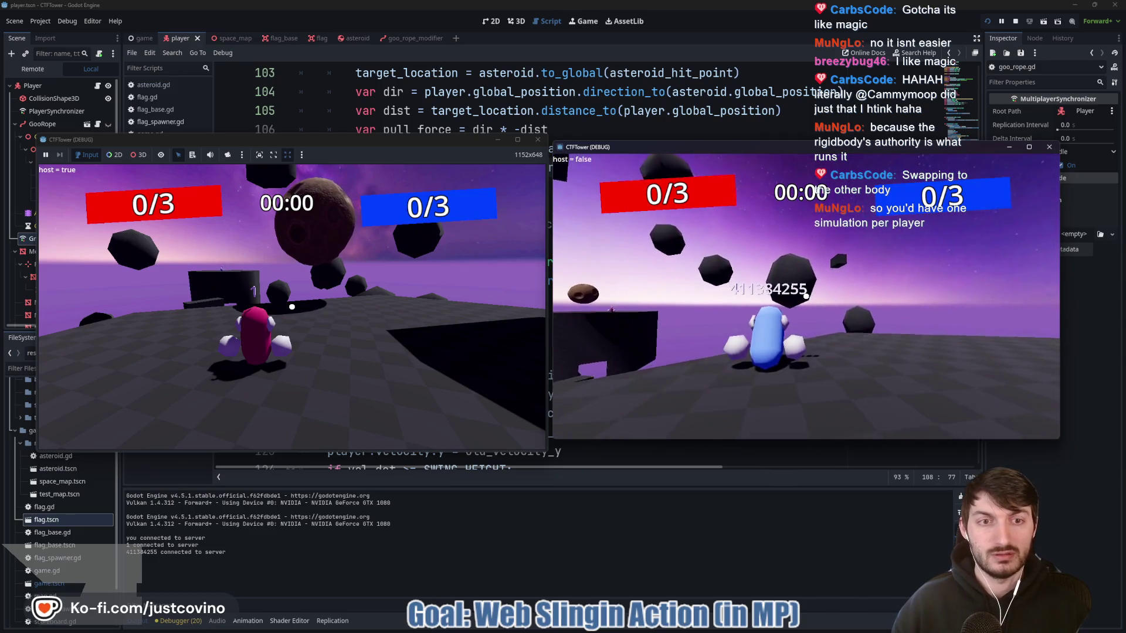
click(805, 295)
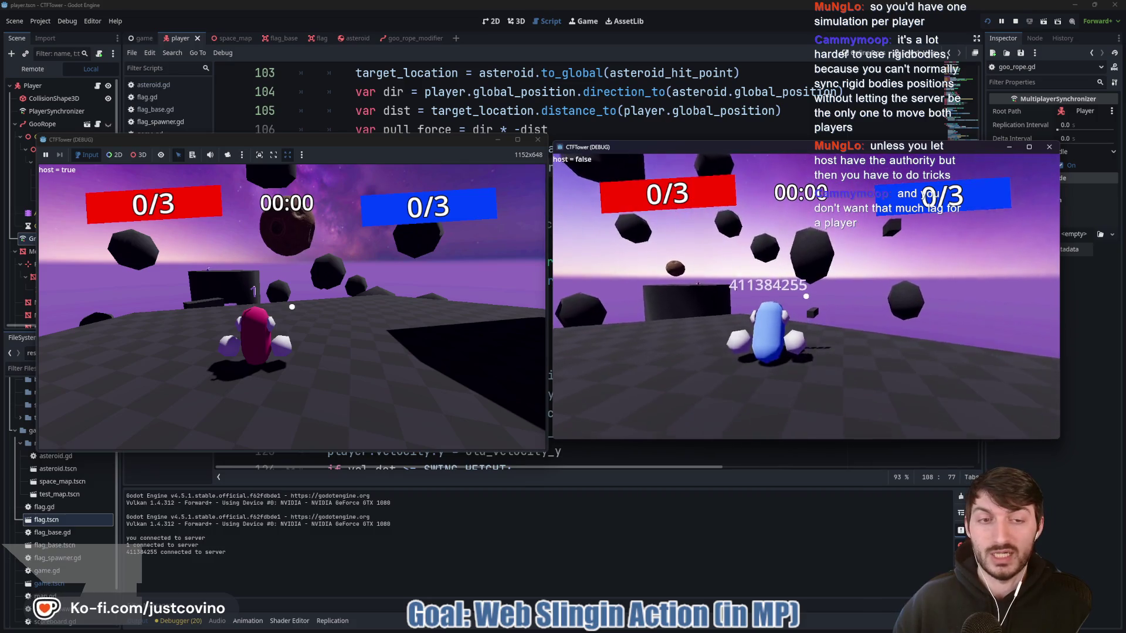
click(806, 296)
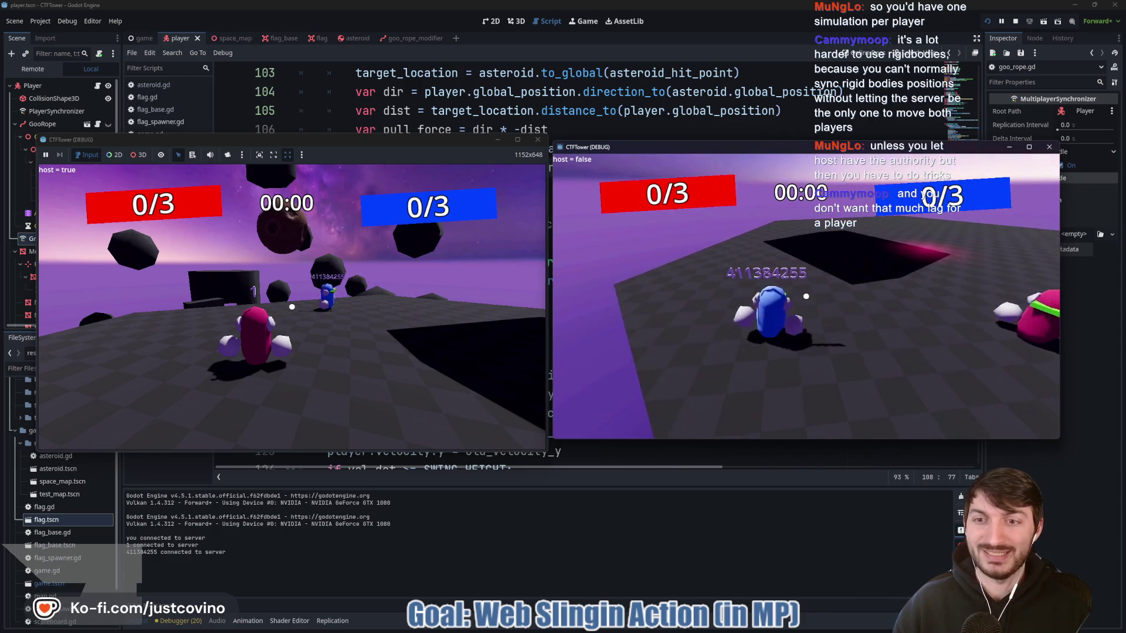
key(space)
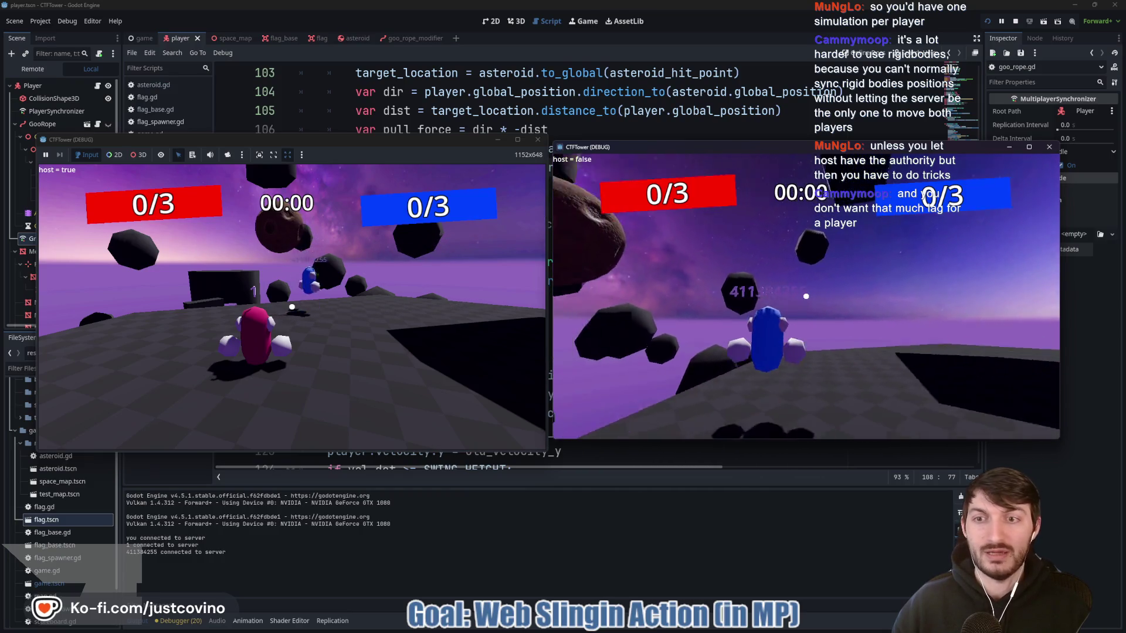
click(805, 296)
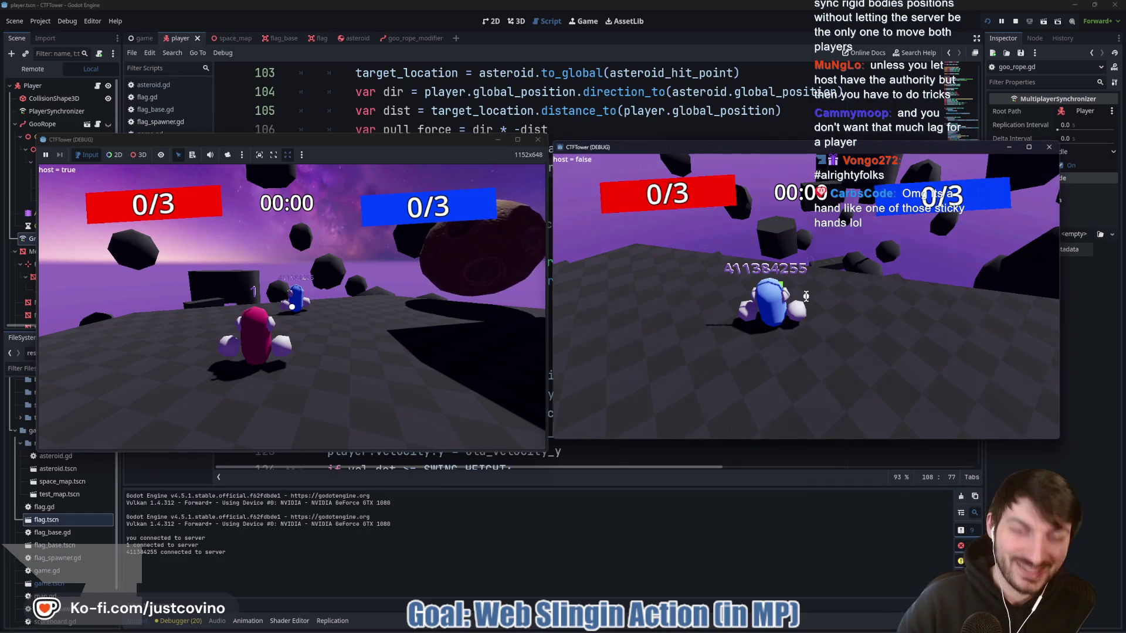
click(1049, 147)
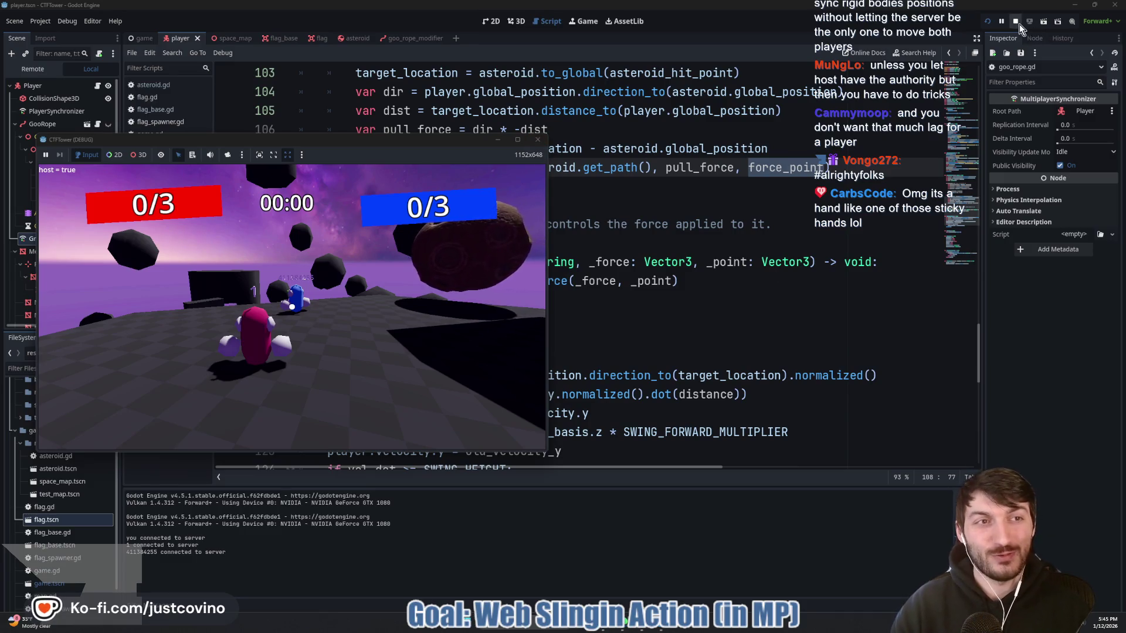
Close the host game window and bring up the Hand of Goo'd itch.io page
click(539, 139)
click(615, 630)
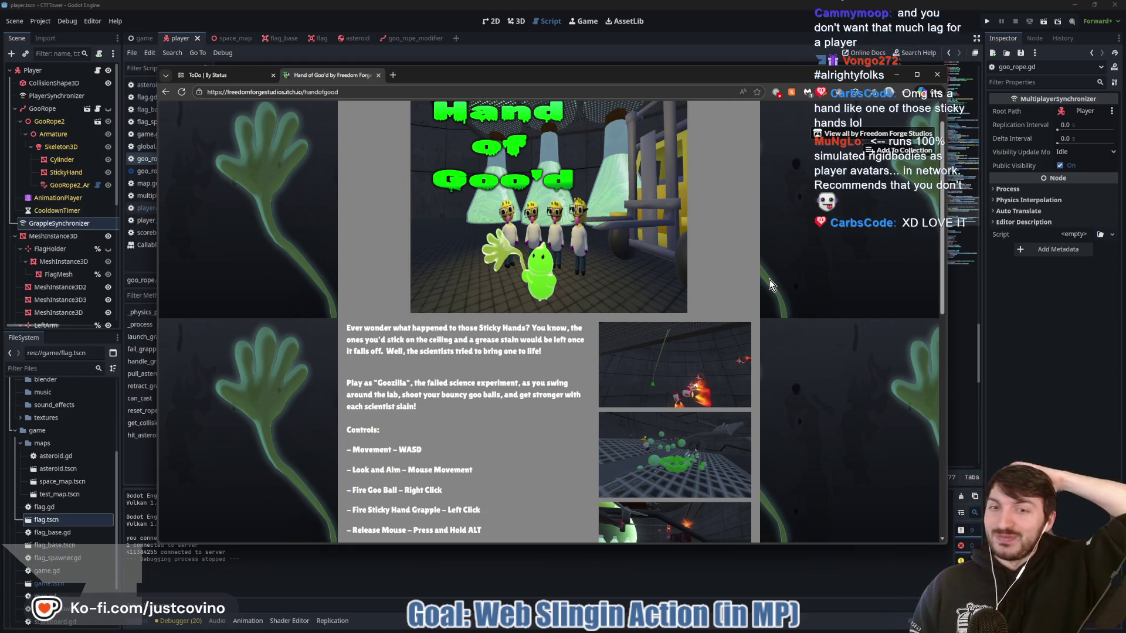
Browse the Hand of Goo'd screenshots in the lightbox, including the upgrade menu and gameplay shots
click(698, 387)
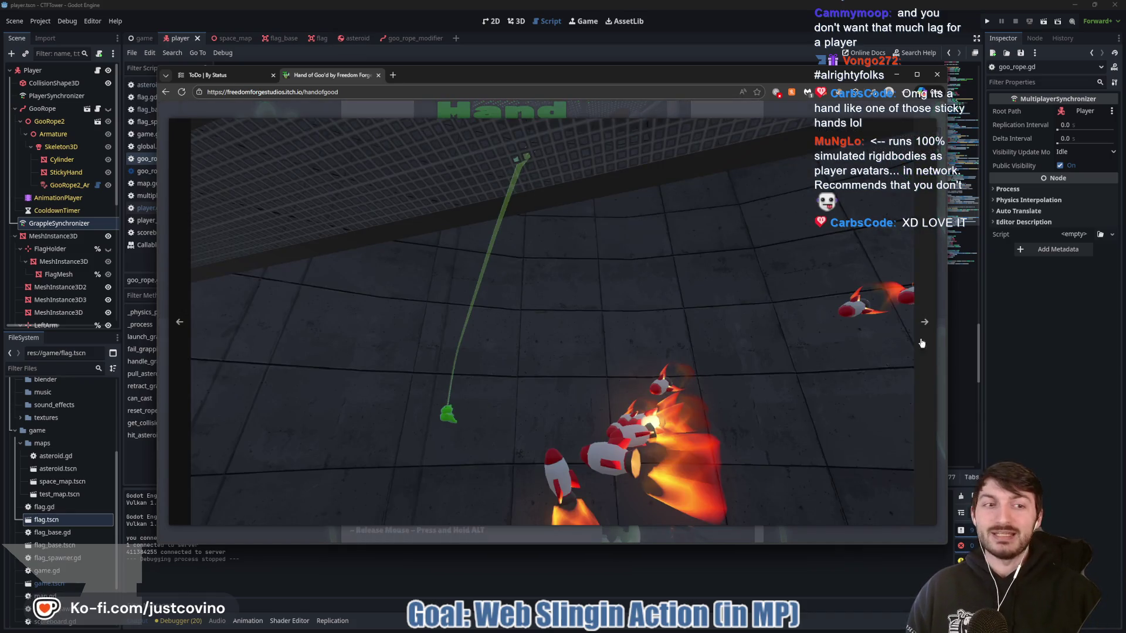
click(925, 324)
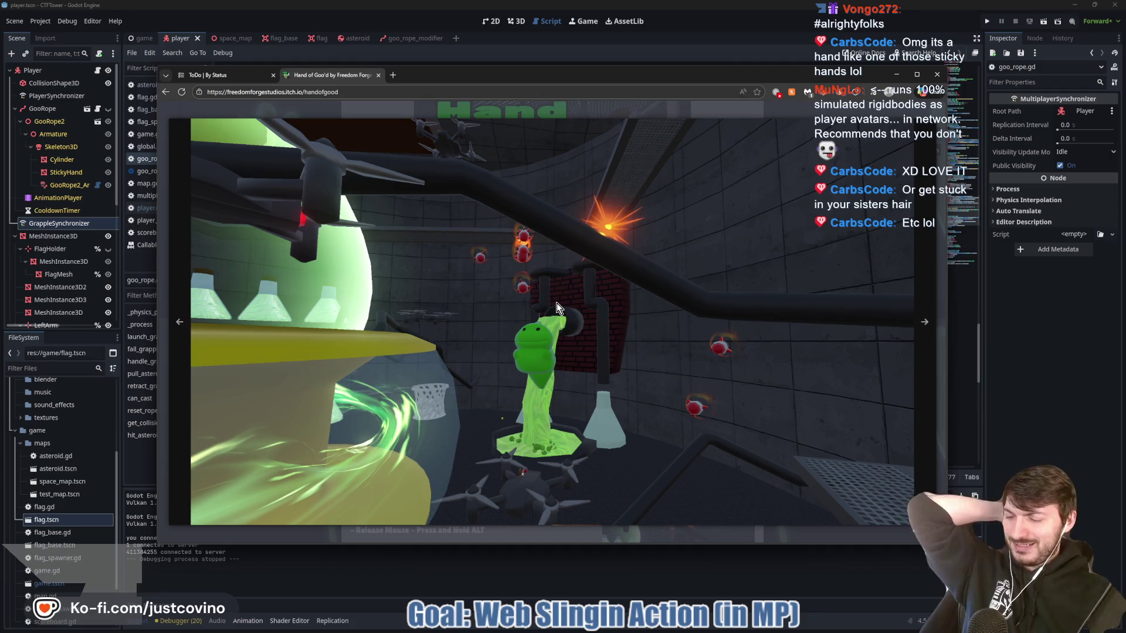
click(922, 335)
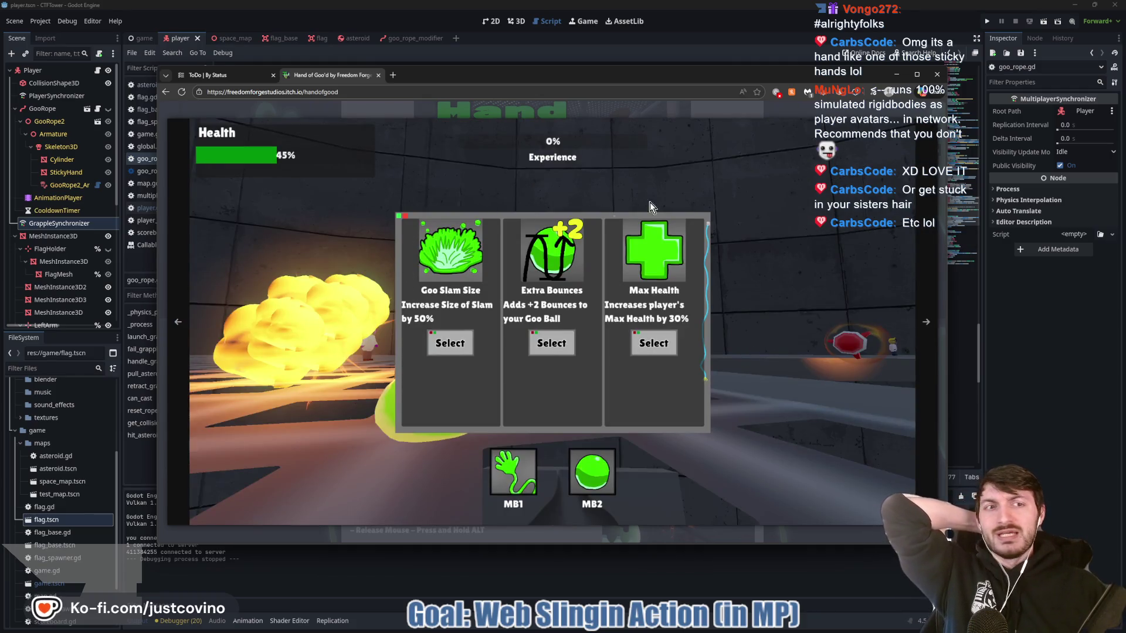
key(Escape)
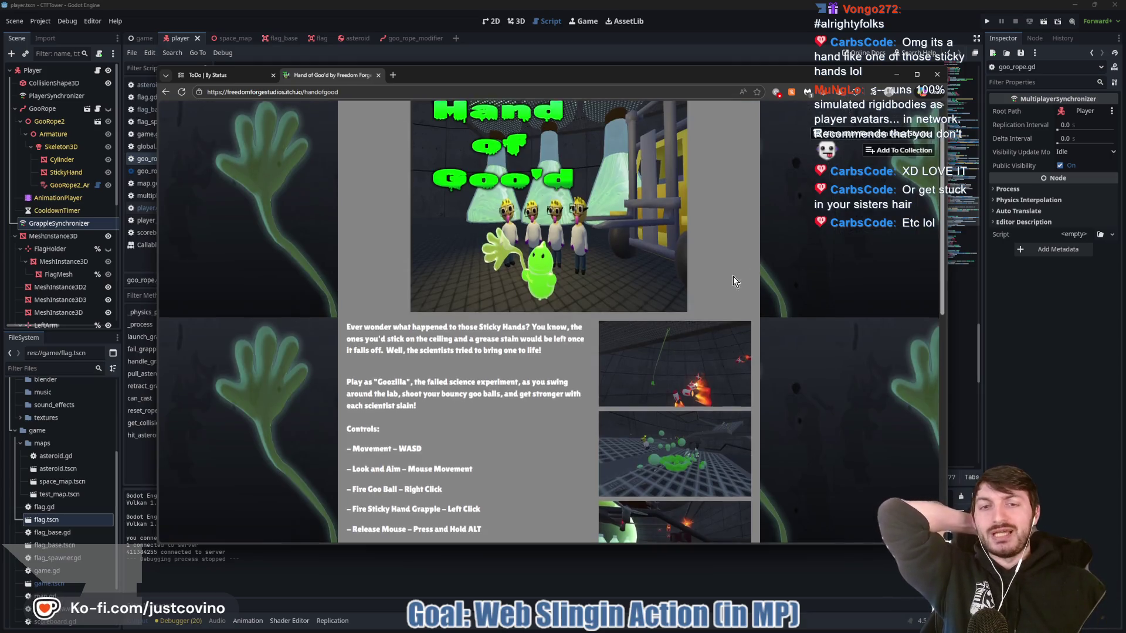
scroll(733, 276, down, 5)
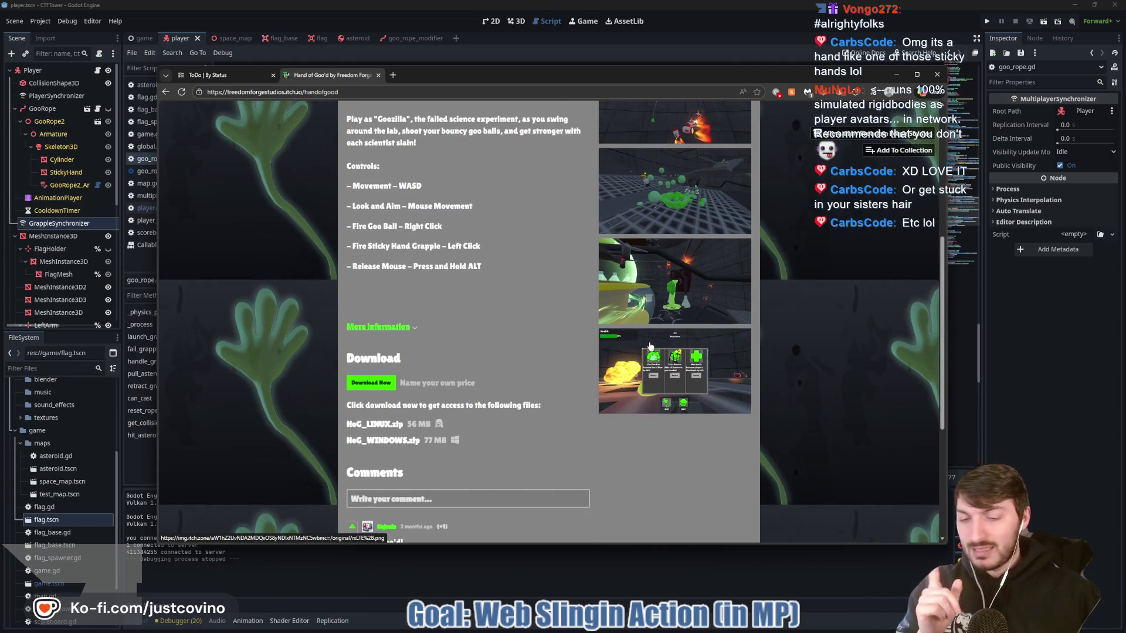
scroll(646, 332, down, 2)
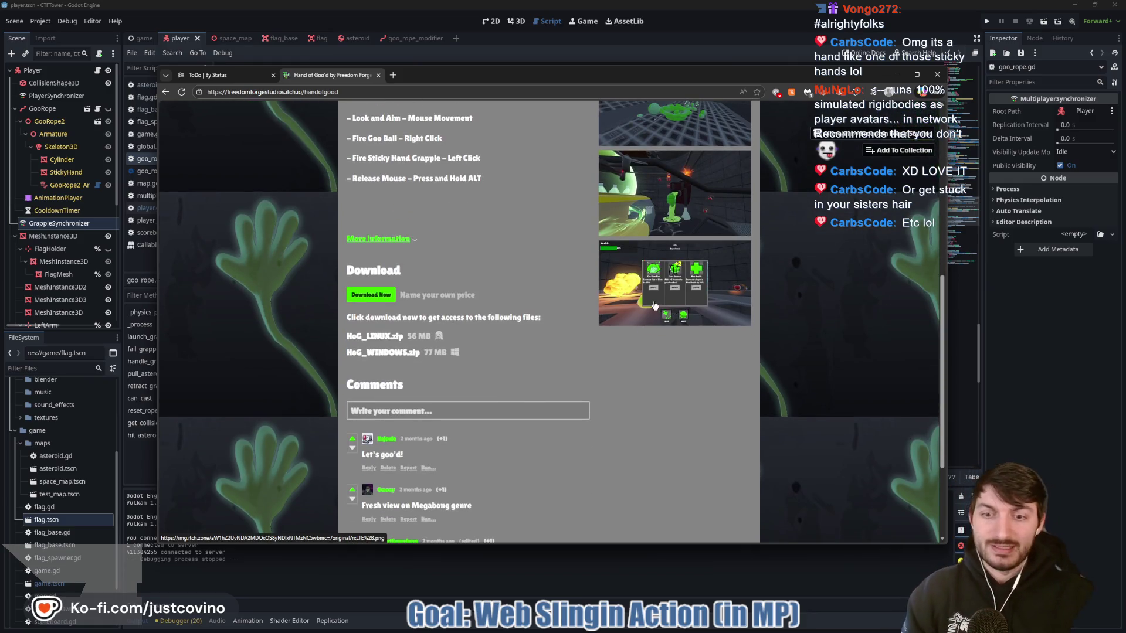
scroll(639, 261, down, 1)
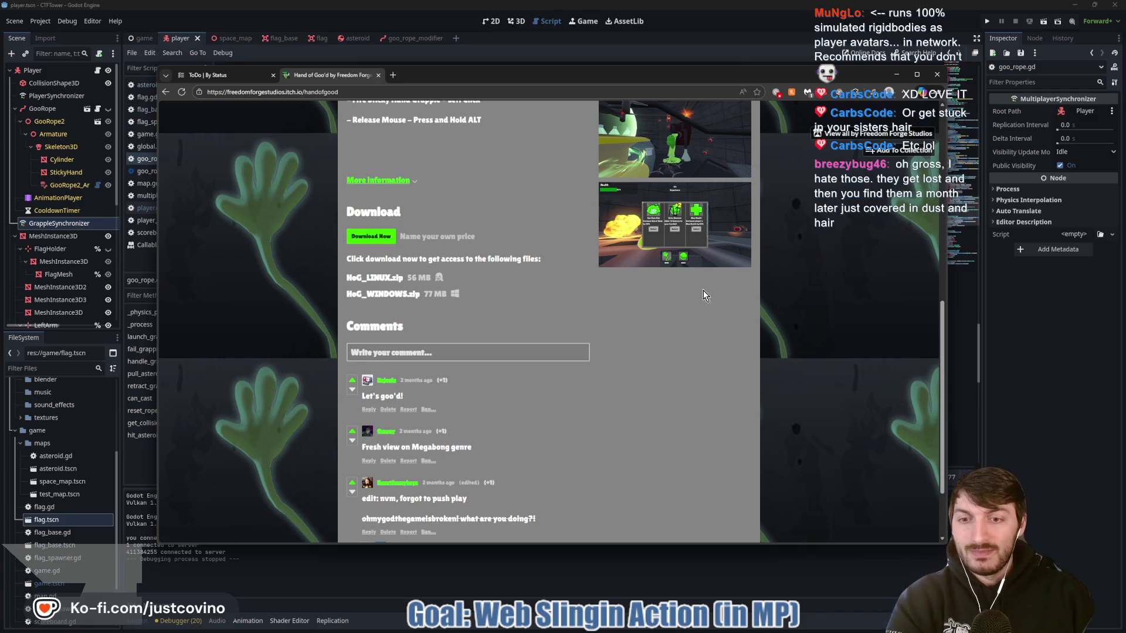
scroll(717, 296, up, 2)
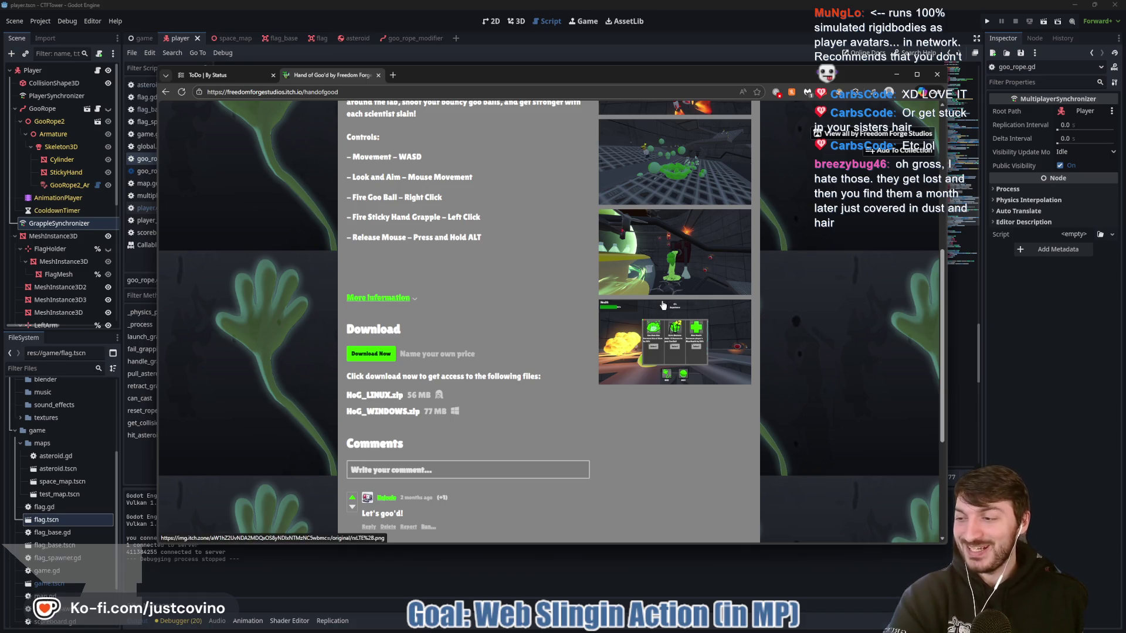
click(707, 364)
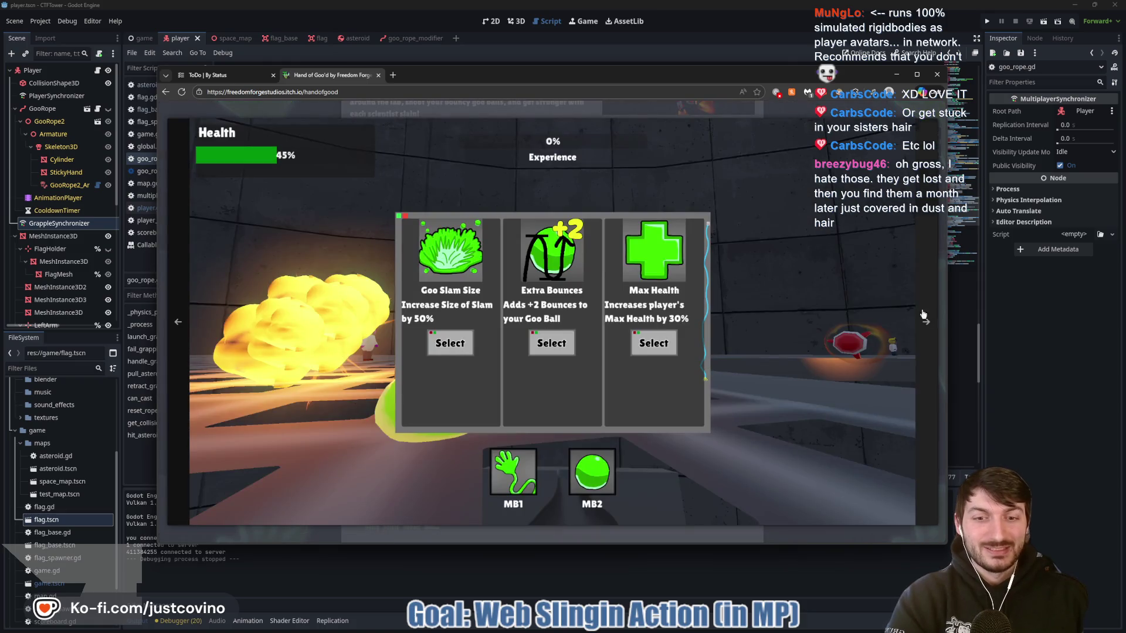
click(923, 321)
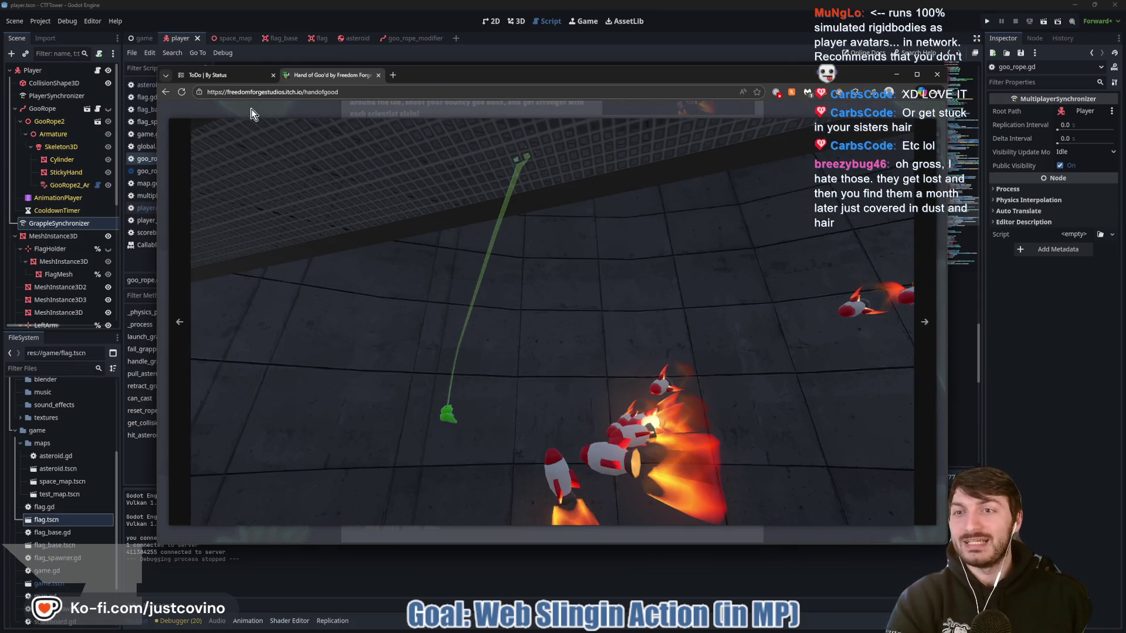
click(516, 212)
Switch to the ToDo board, then return to Godot and show goo_rope_modifier in 3D
click(222, 76)
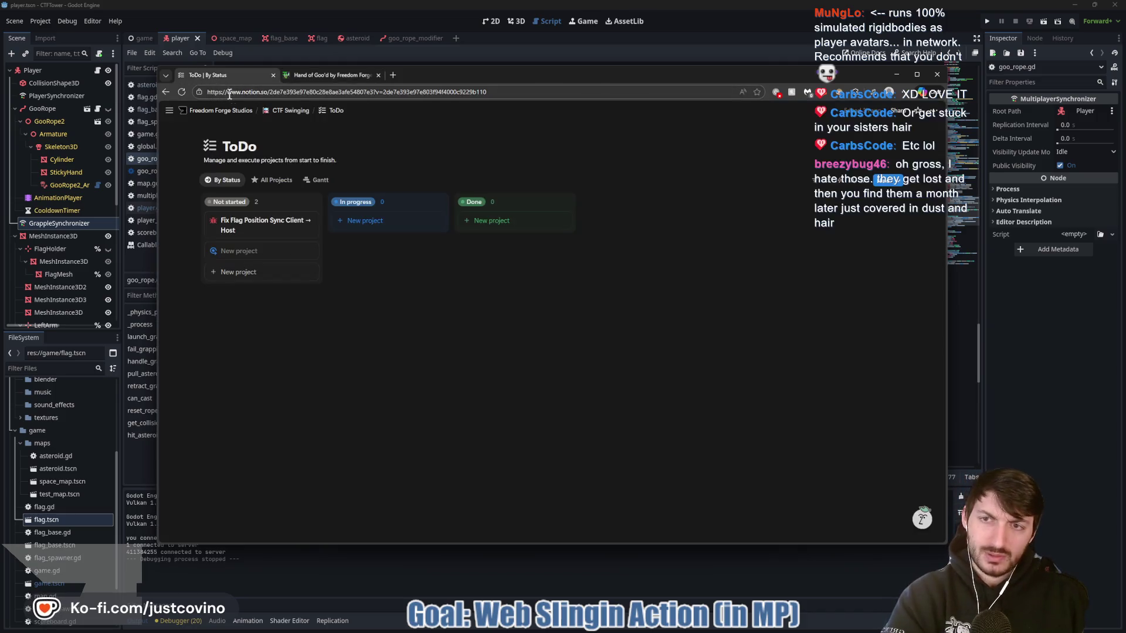
click(1013, 356)
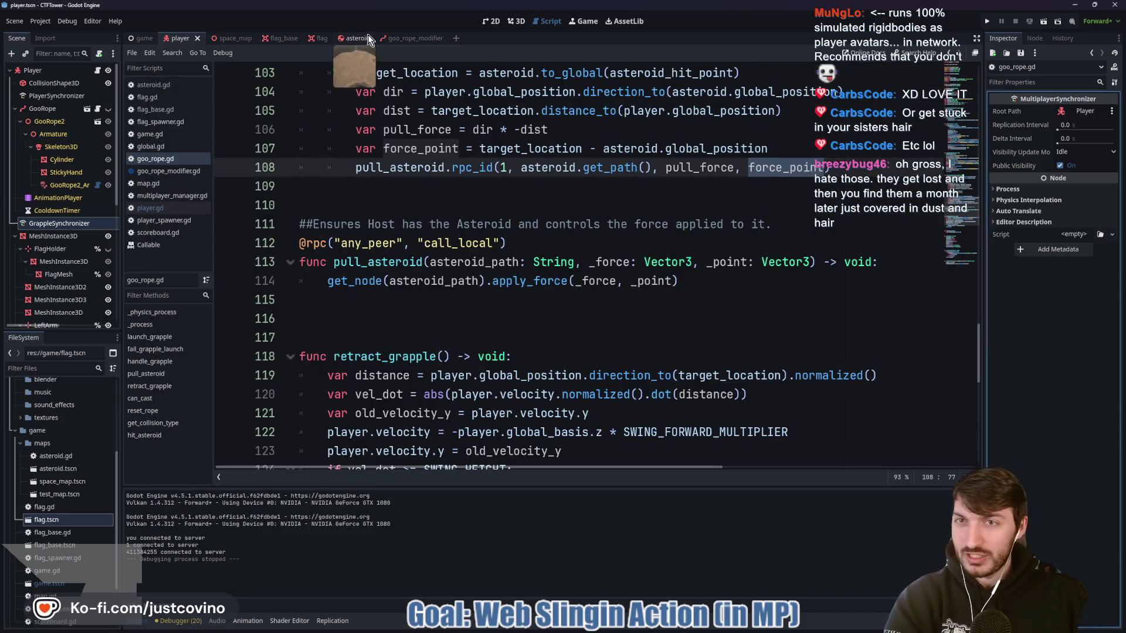
click(403, 35)
click(513, 21)
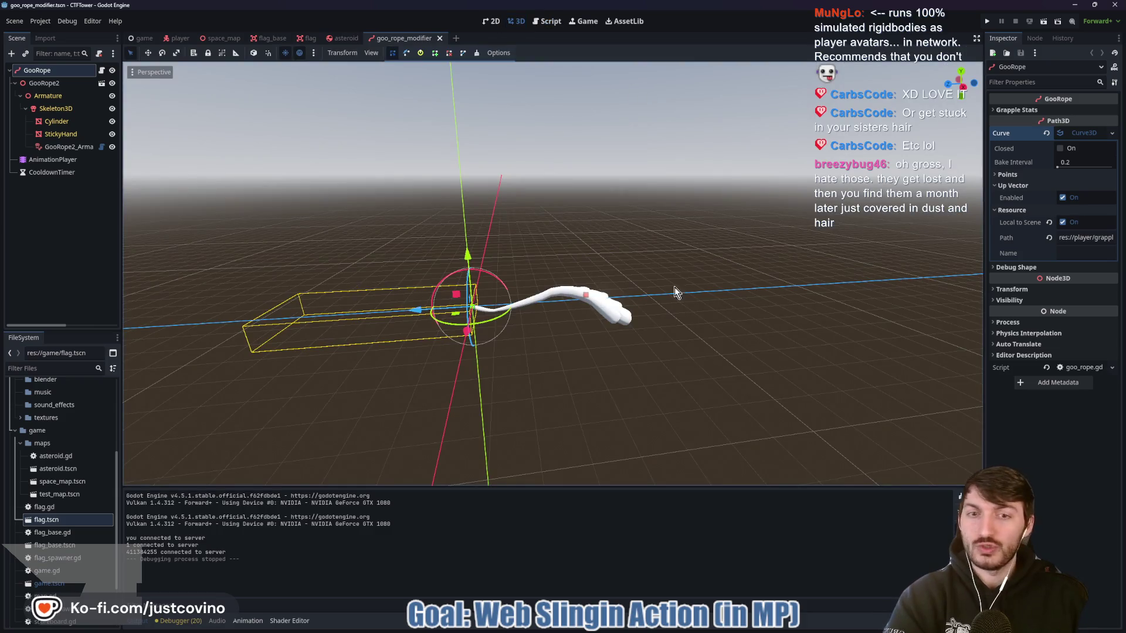
Orbit the rope model, sketch and clear coil annotations beside the hand, then bring up GitHub Desktop
mouse_move(674, 345)
mouse_down()
mouse_move(671, 380)
mouse_move(417, 410)
mouse_move(581, 404)
mouse_move(555, 405)
mouse_up()
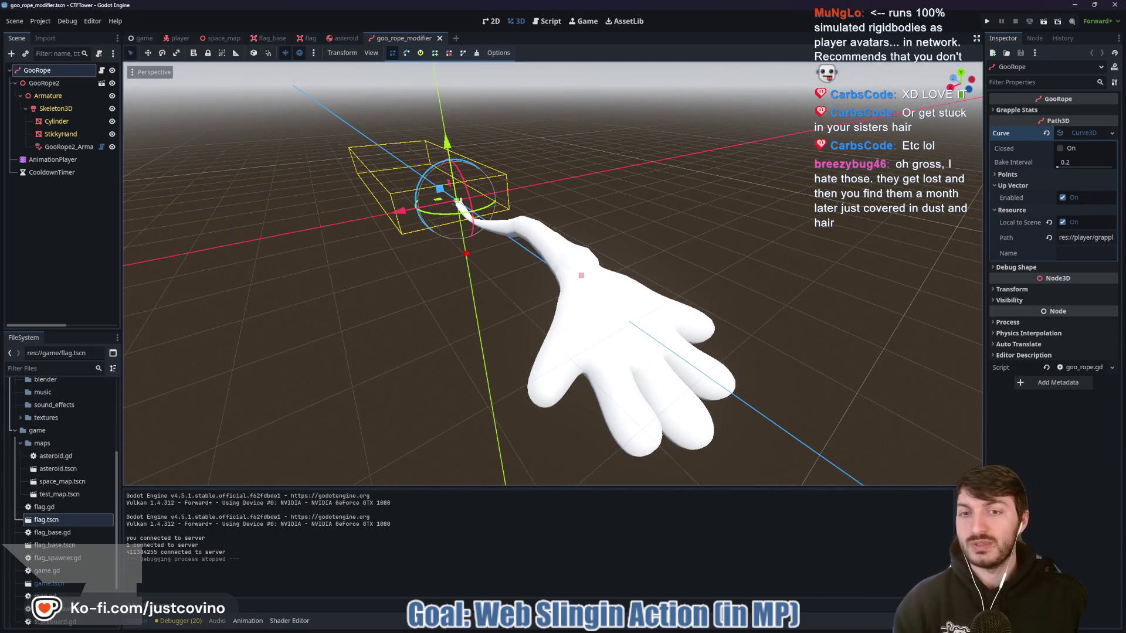
mouse_move(544, 180)
mouse_down()
mouse_move(535, 246)
mouse_move(538, 183)
mouse_up()
drag(610, 171, 809, 168)
drag(513, 170, 919, 139)
drag(512, 227, 897, 302)
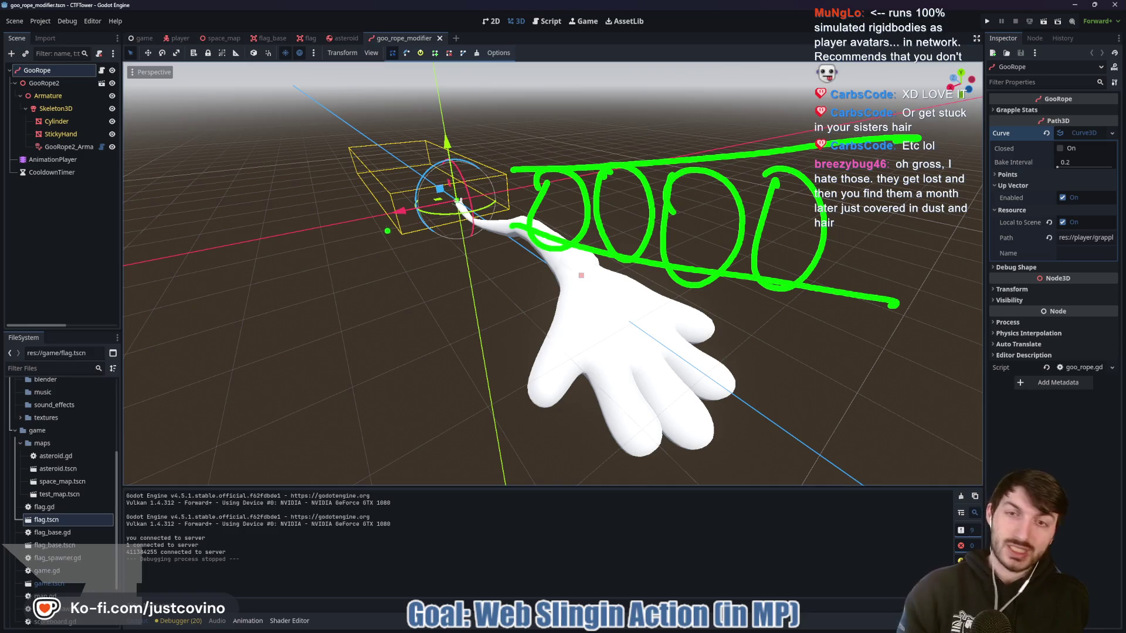
drag(376, 236, 684, 117)
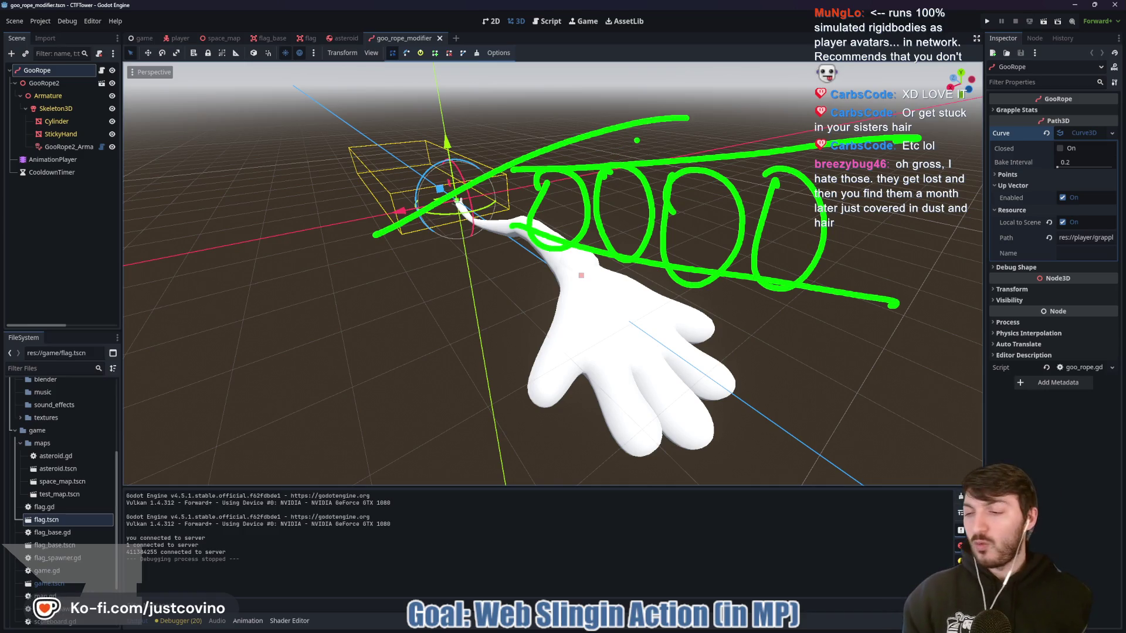
key(Escape)
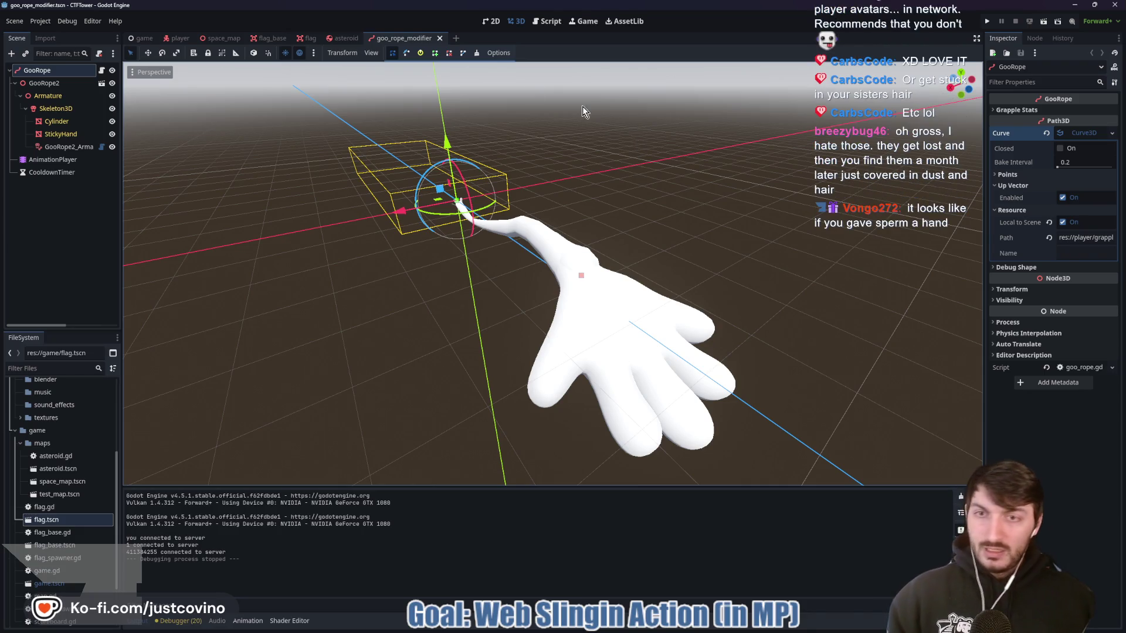
drag(576, 143, 472, 150)
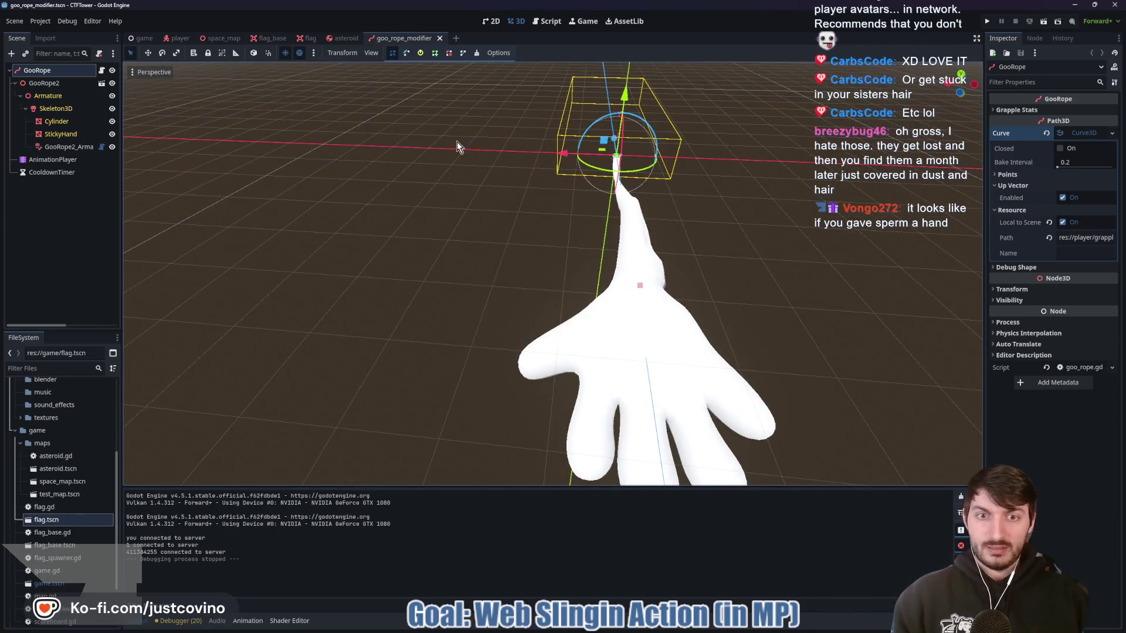
click(651, 630)
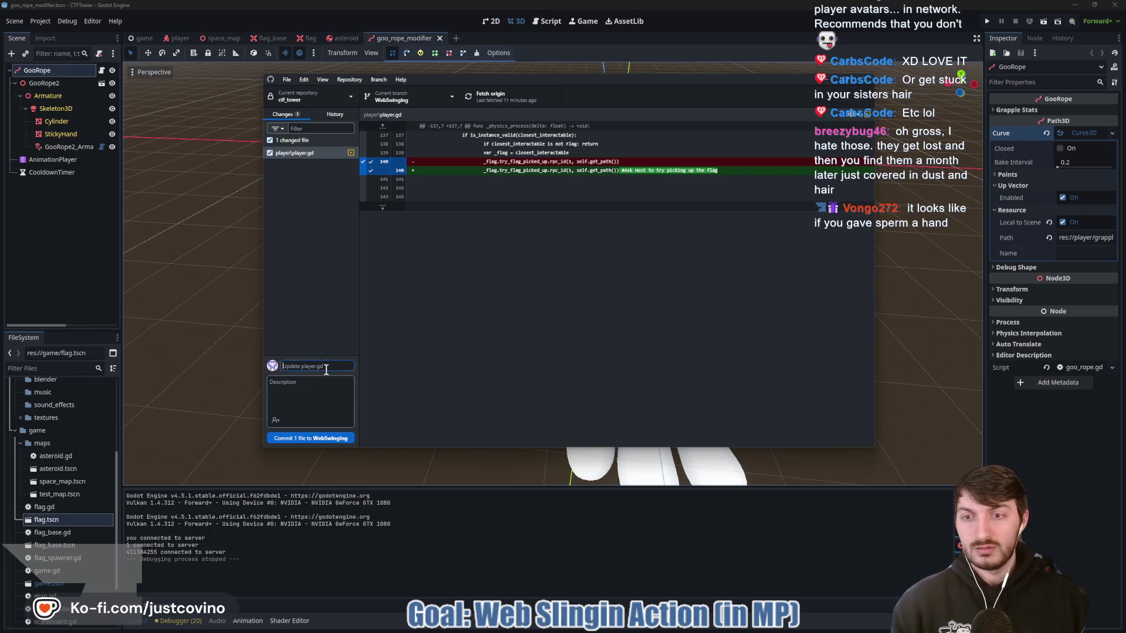
Commit the player.gd change as 'new comment who this?' and push it to origin
text(new comment who this)
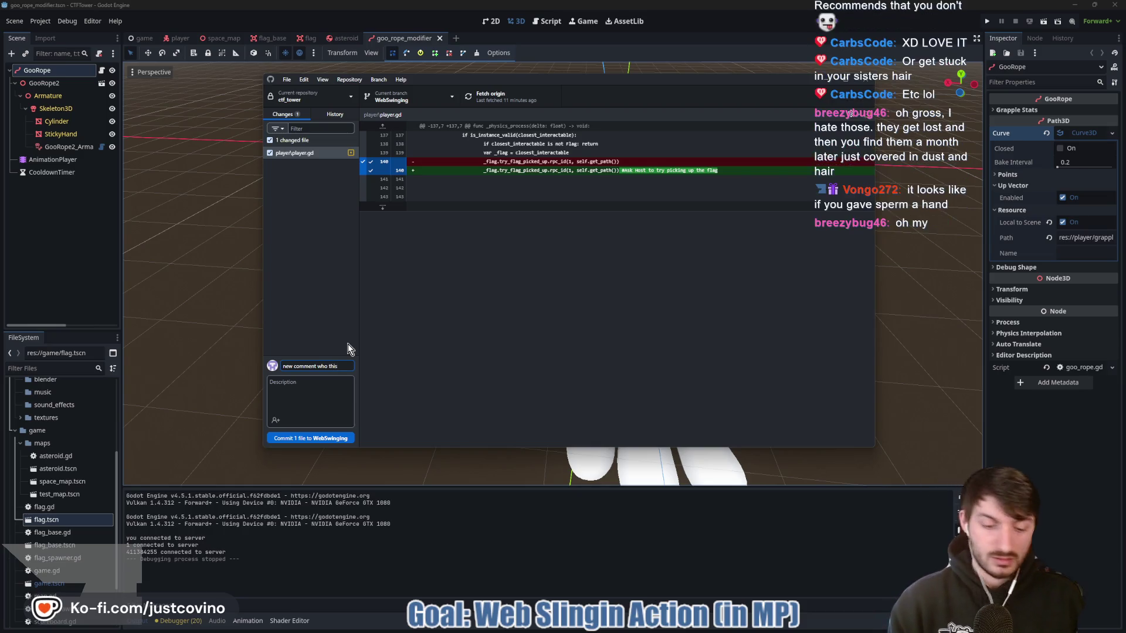
click(320, 439)
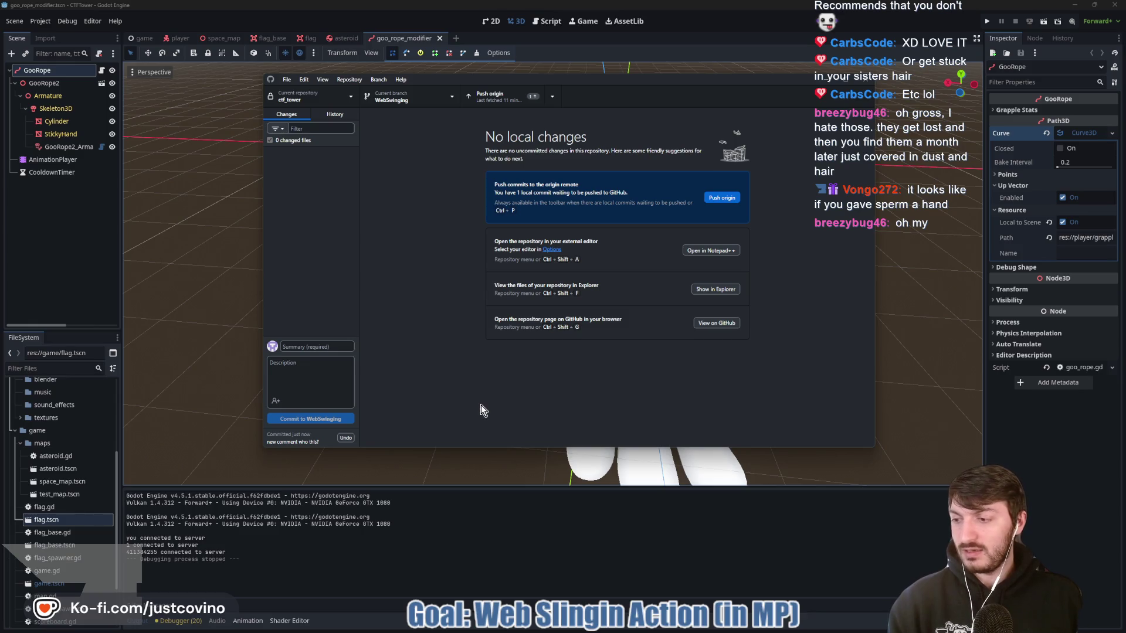
click(732, 199)
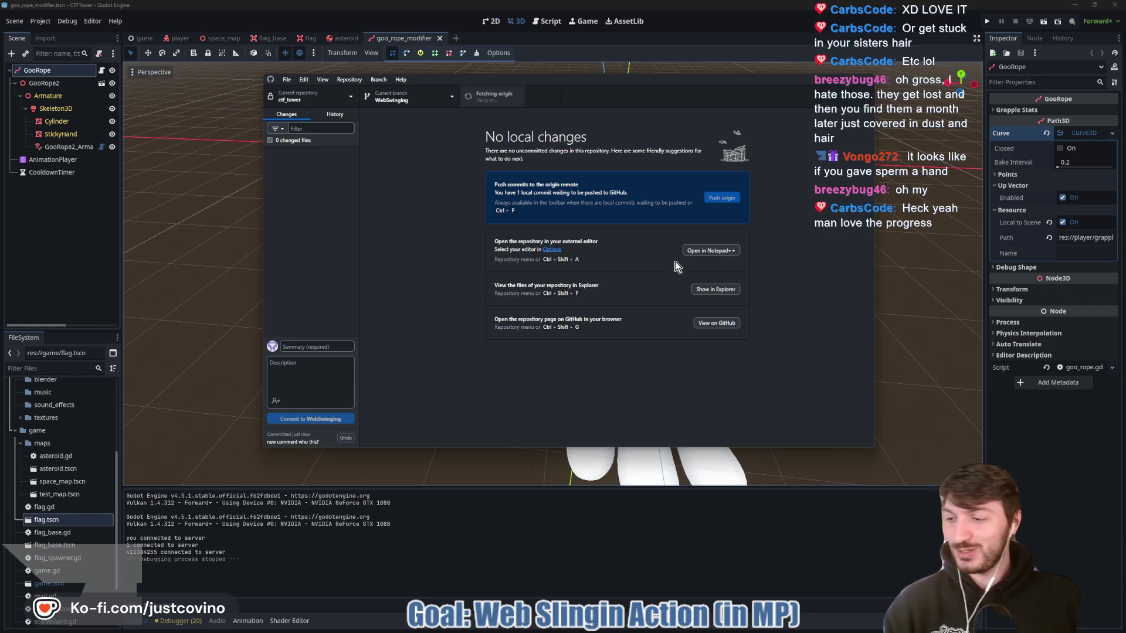
Back in Godot, orbit and zoom the goo_rope_modifier view to centre the hand mesh and rope origin
click(580, 554)
mouse_move(449, 350)
mouse_down()
mouse_move(625, 333)
mouse_move(628, 346)
mouse_up()
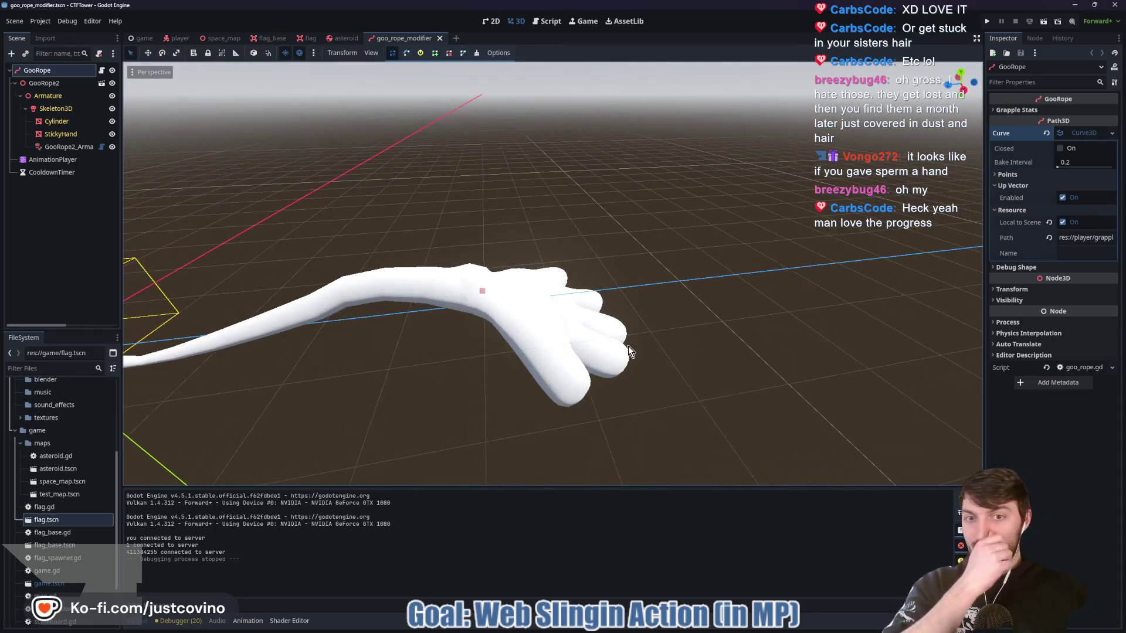
scroll(505, 381, down, 4)
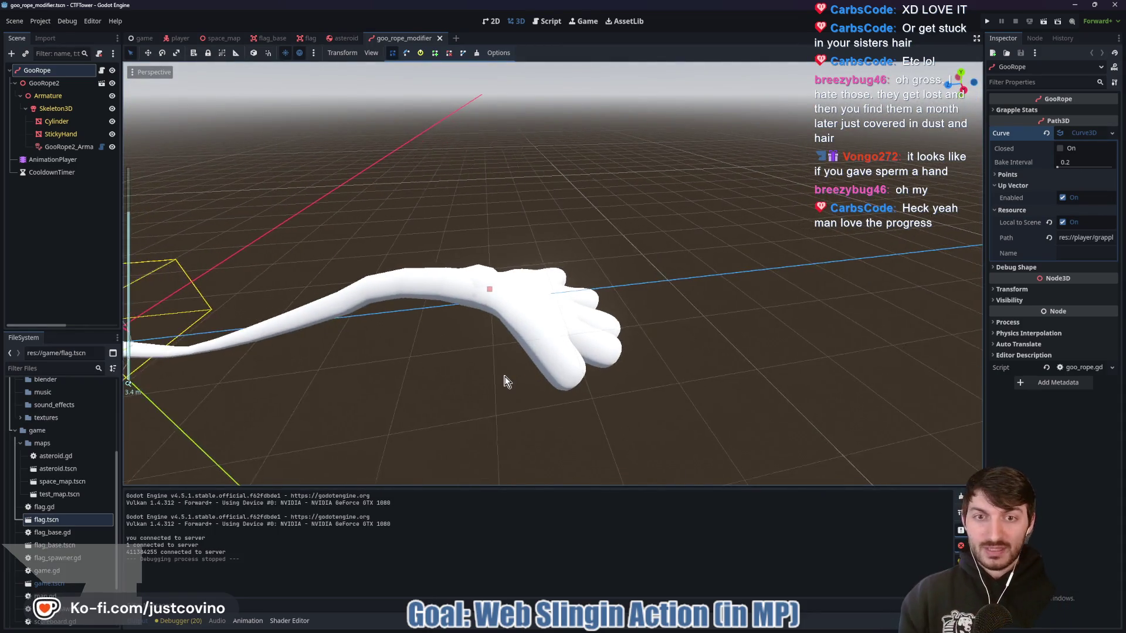
drag(407, 392, 534, 361)
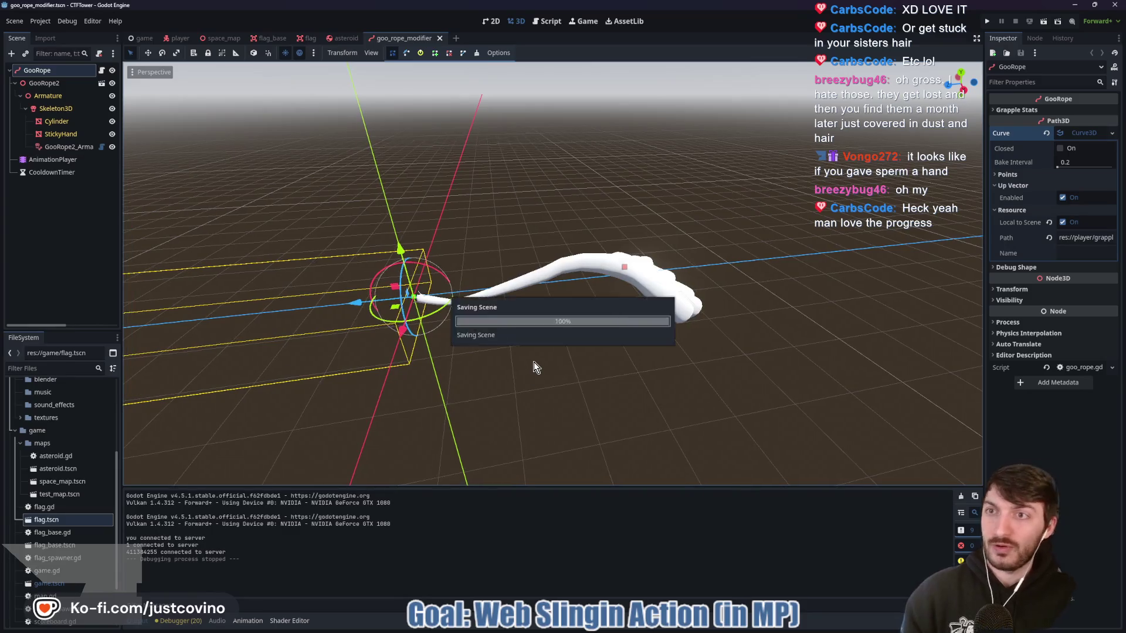
Bring the browser forward on the Hand of Goo'd itch.io page
mouse_move(642, 626)
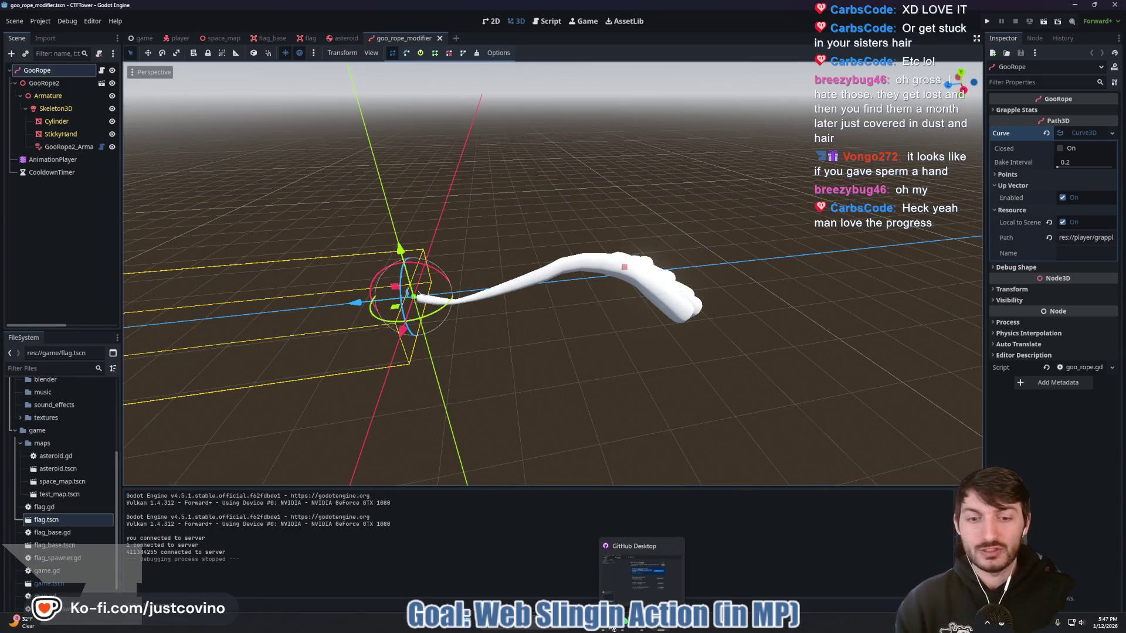
click(624, 569)
click(332, 75)
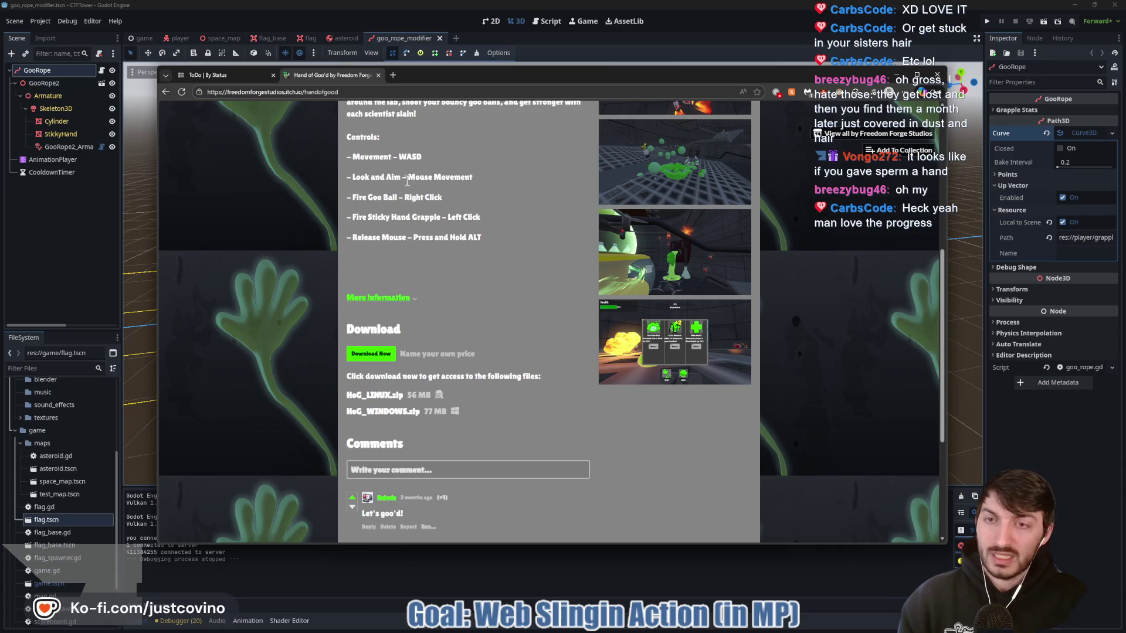
Browse the Freedom Forge Studios games list, then bring the Godot editor back in front
click(164, 92)
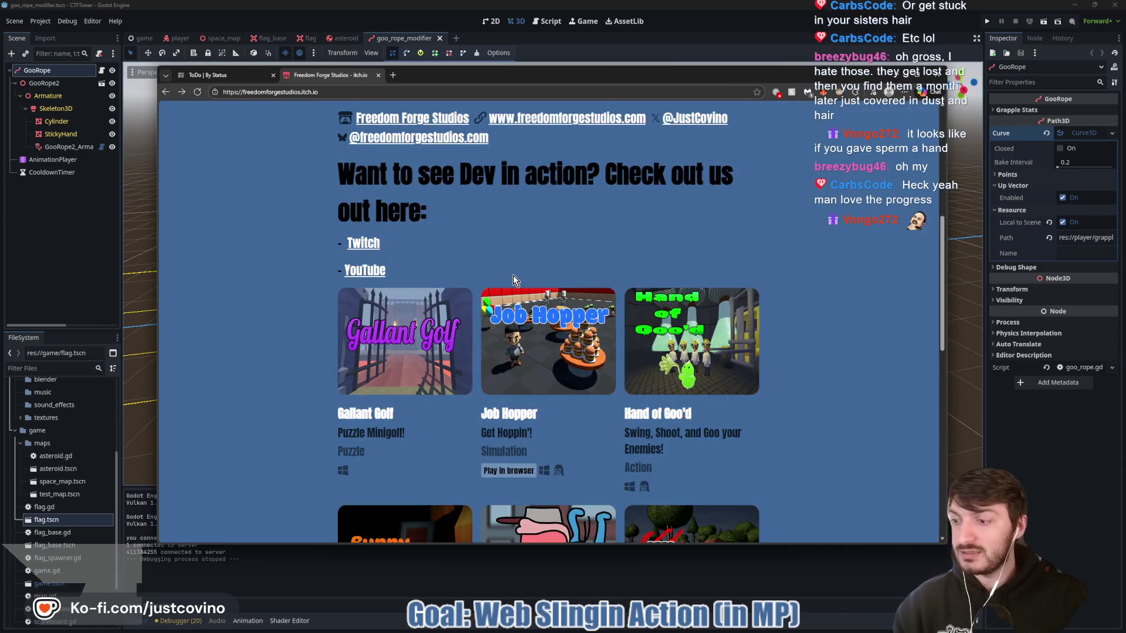
scroll(542, 280, down, 5)
scroll(773, 287, up, 6)
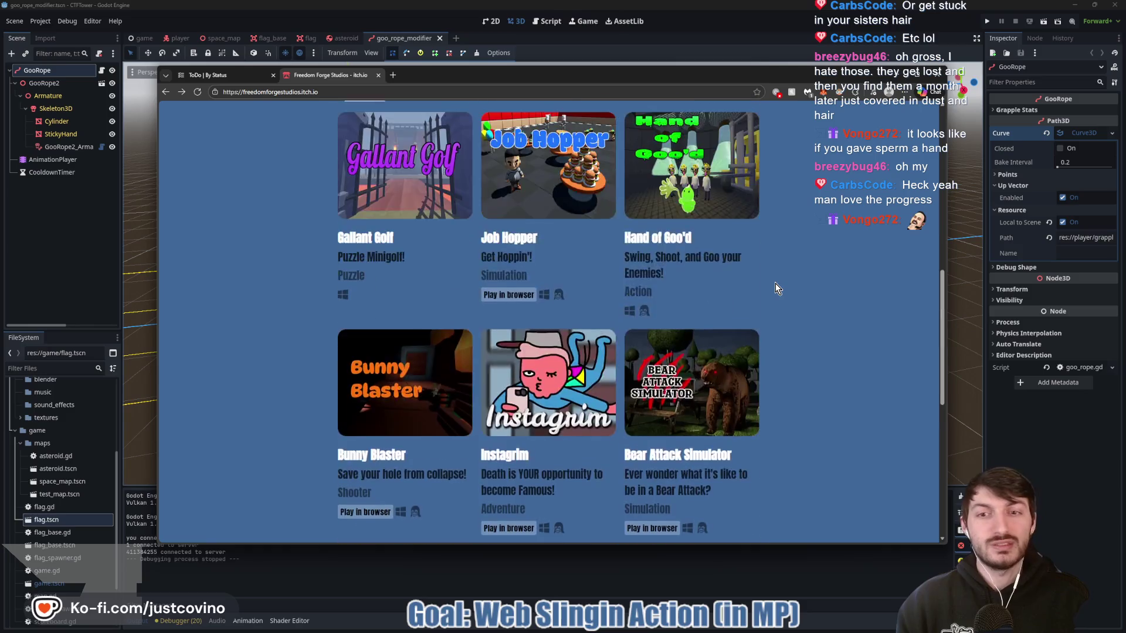
scroll(787, 290, down, 3)
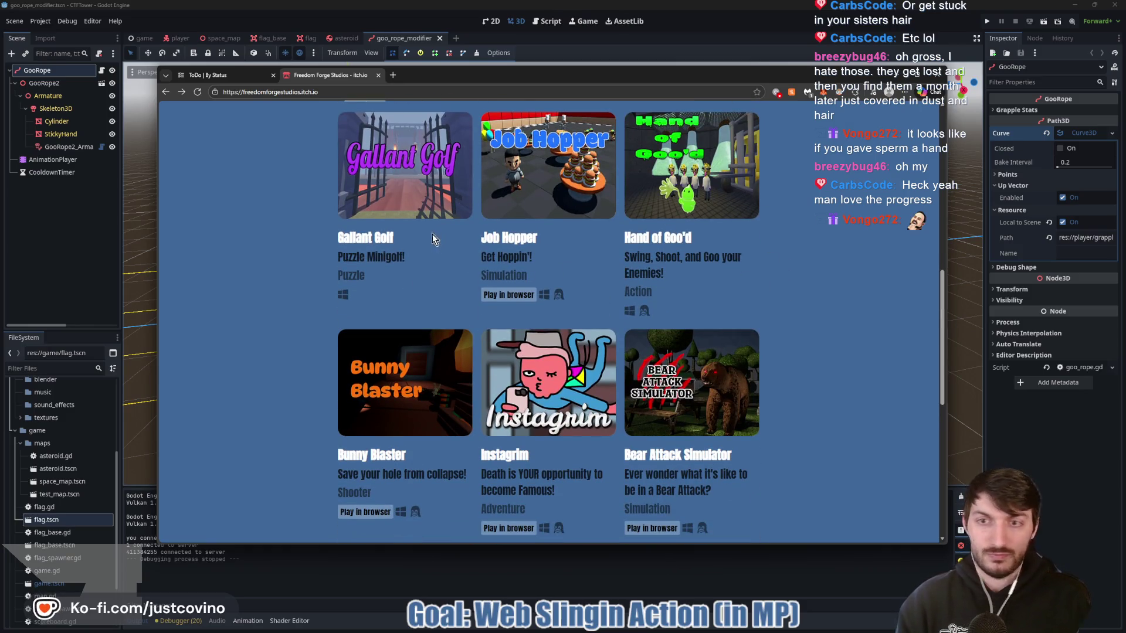
scroll(810, 284, down, 1)
scroll(776, 263, up, 2)
scroll(763, 269, up, 1)
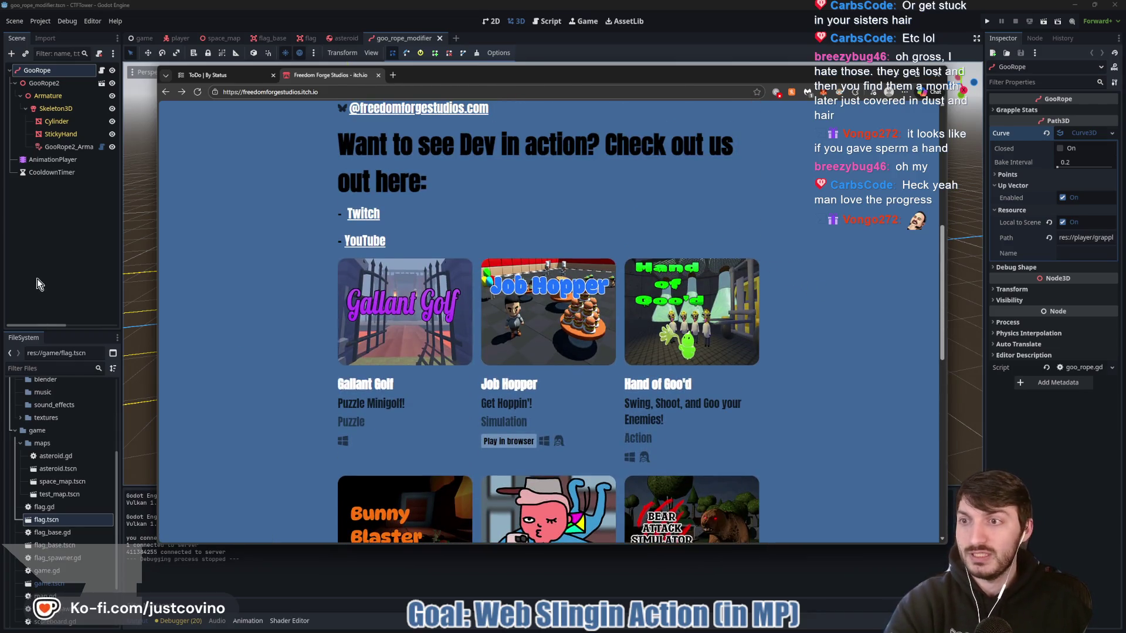
click(37, 278)
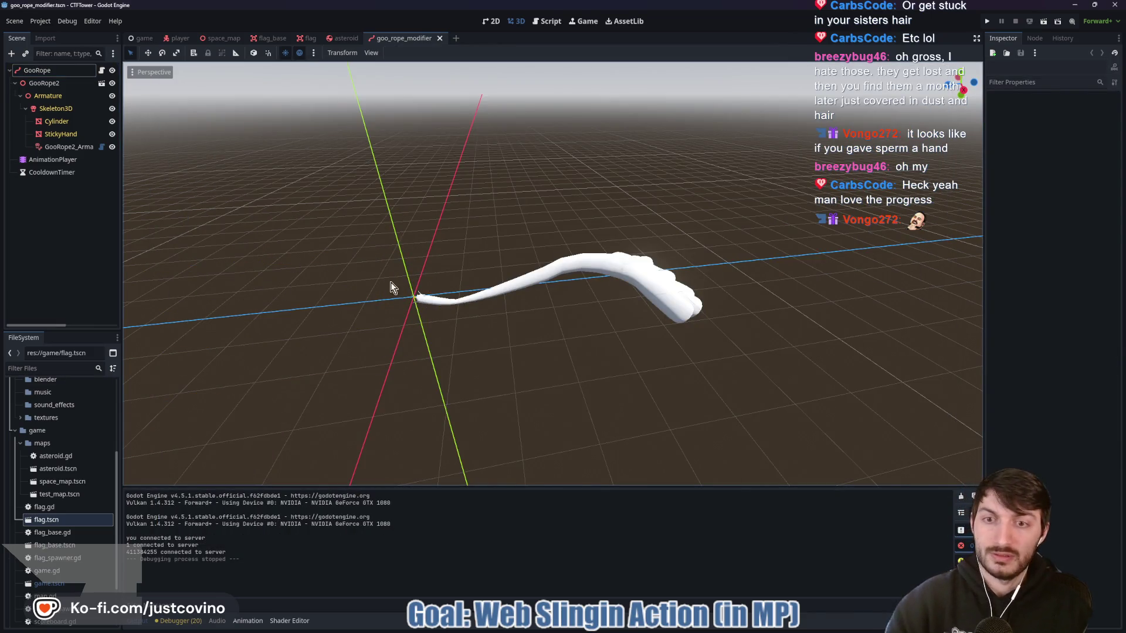
Save the goo rope scene, view the main asteroid game scene, then switch to the reference-image browser
key(ctrl+s)
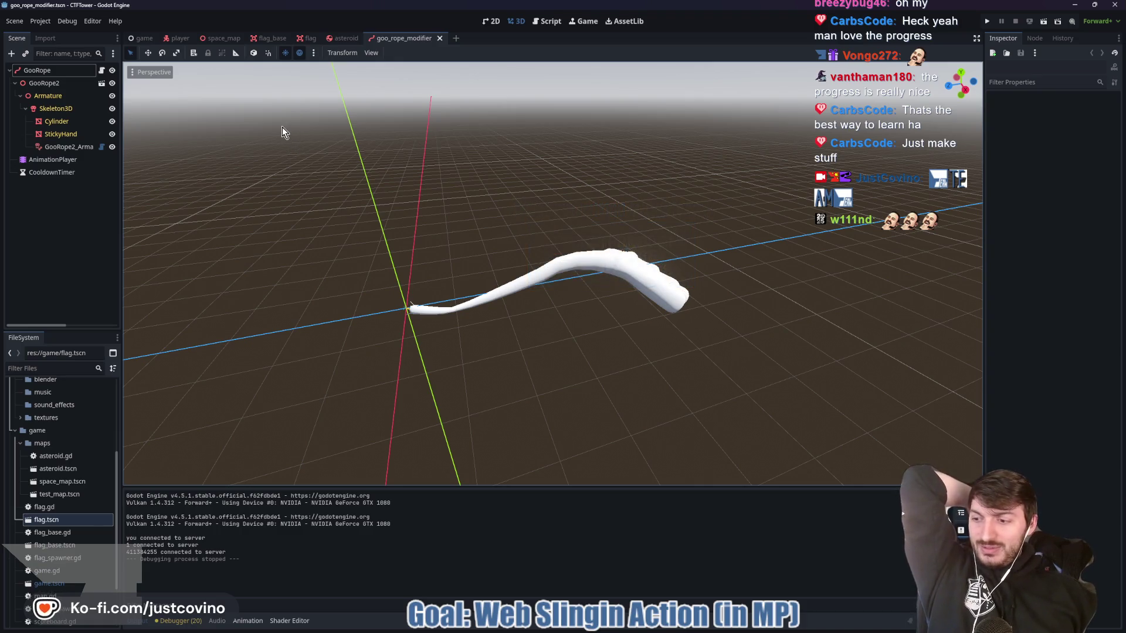
click(145, 38)
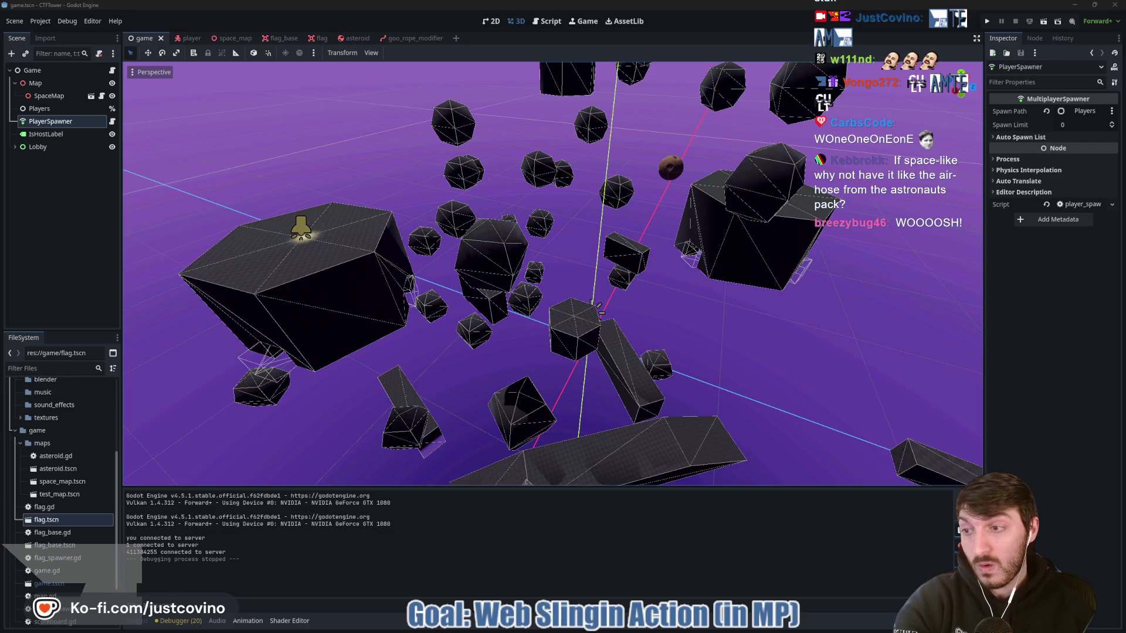
key(alt+Tab)
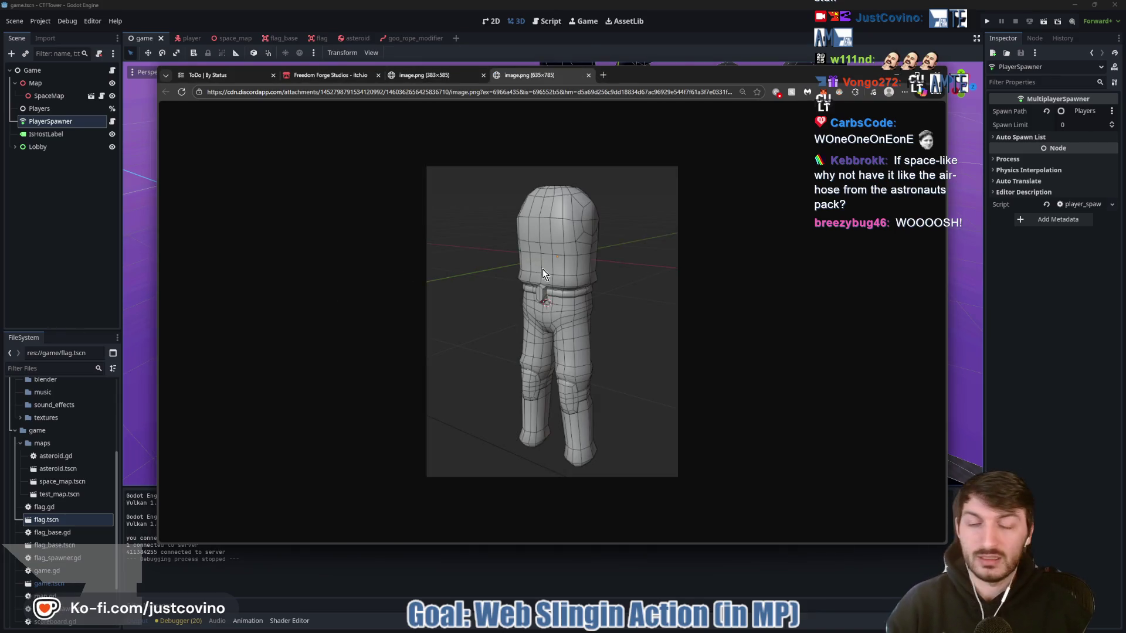
Compare the astronaut concept sketch with the 3D character model image, circling the sketch
click(425, 80)
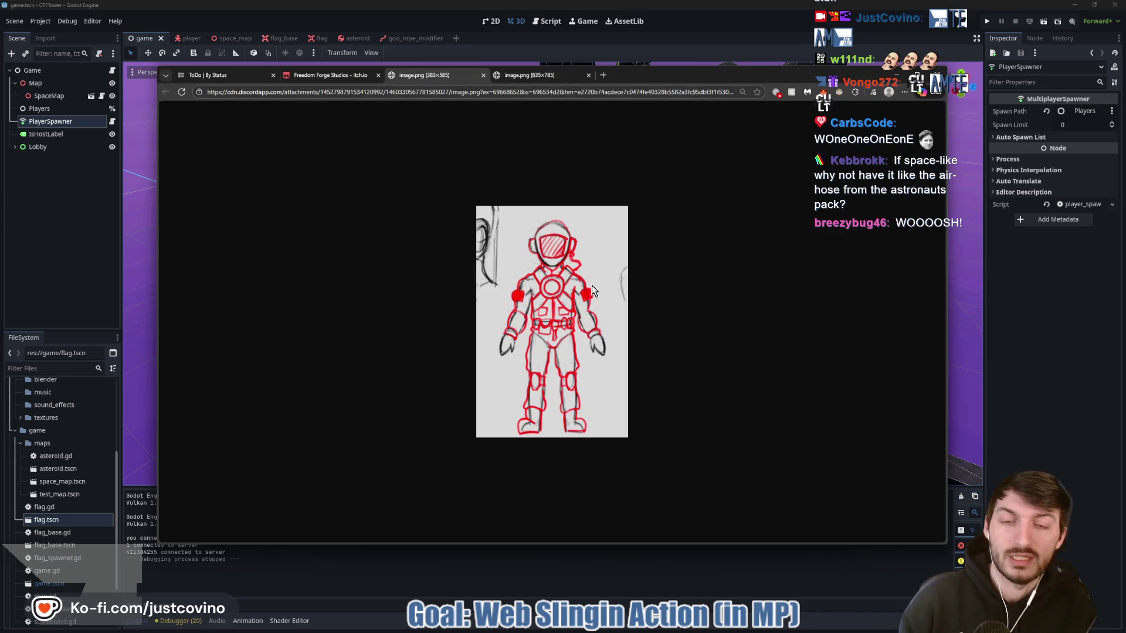
mouse_move(608, 214)
mouse_down()
mouse_move(678, 454)
mouse_move(612, 206)
mouse_up()
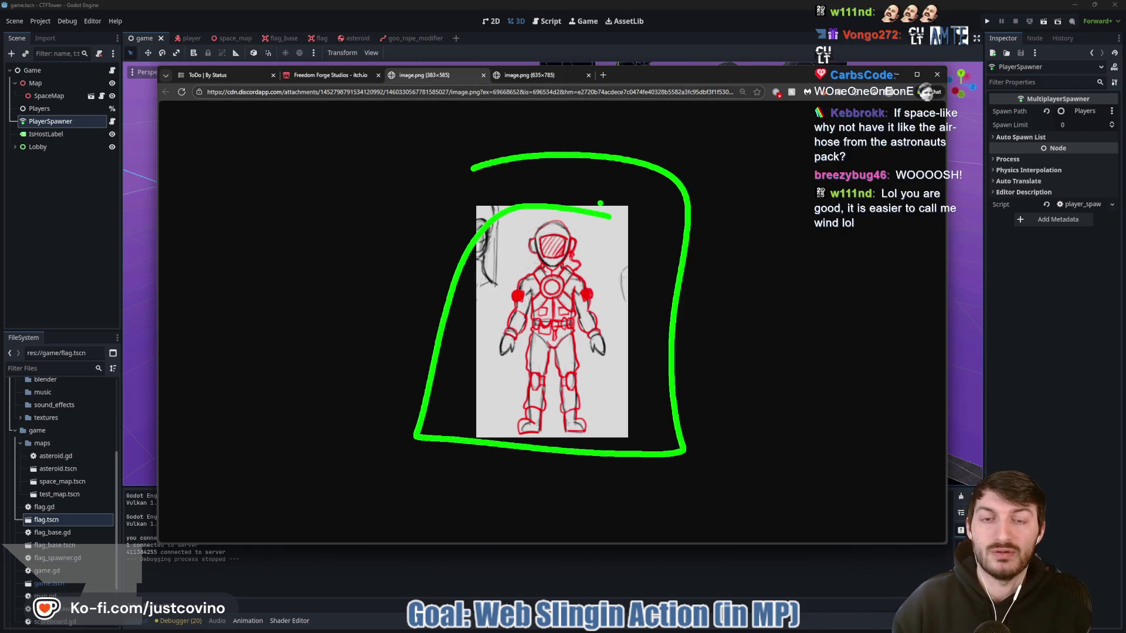
click(548, 82)
key(ctrl+shift+Tab)
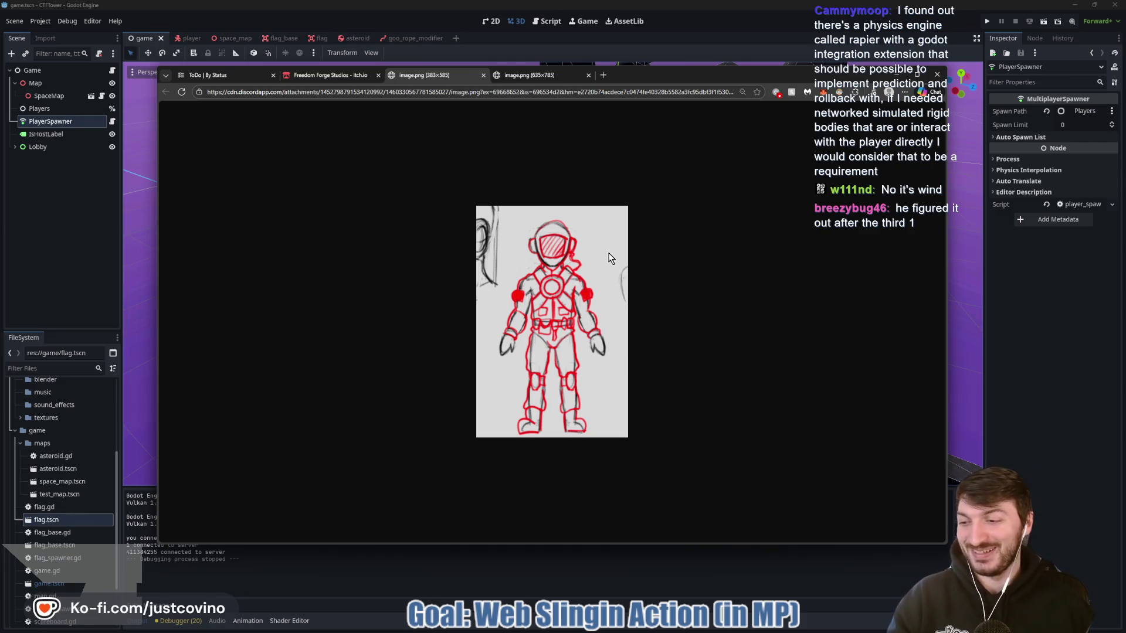
click(505, 80)
Close both reference image tabs and return to the Godot asteroid map
click(588, 75)
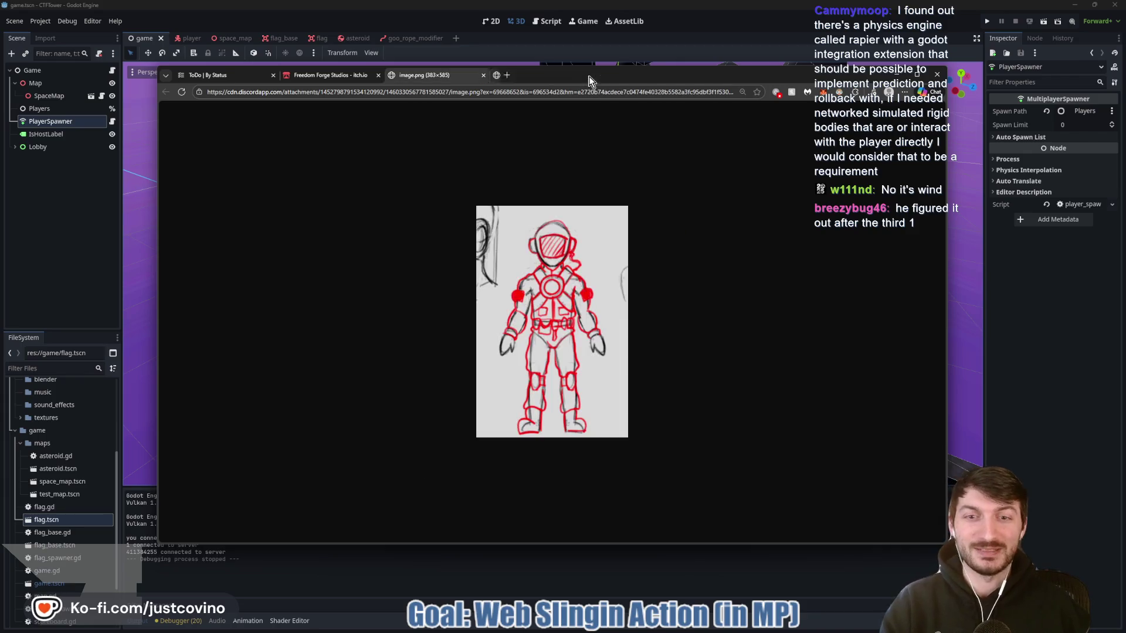
click(484, 76)
key(alt+Tab)
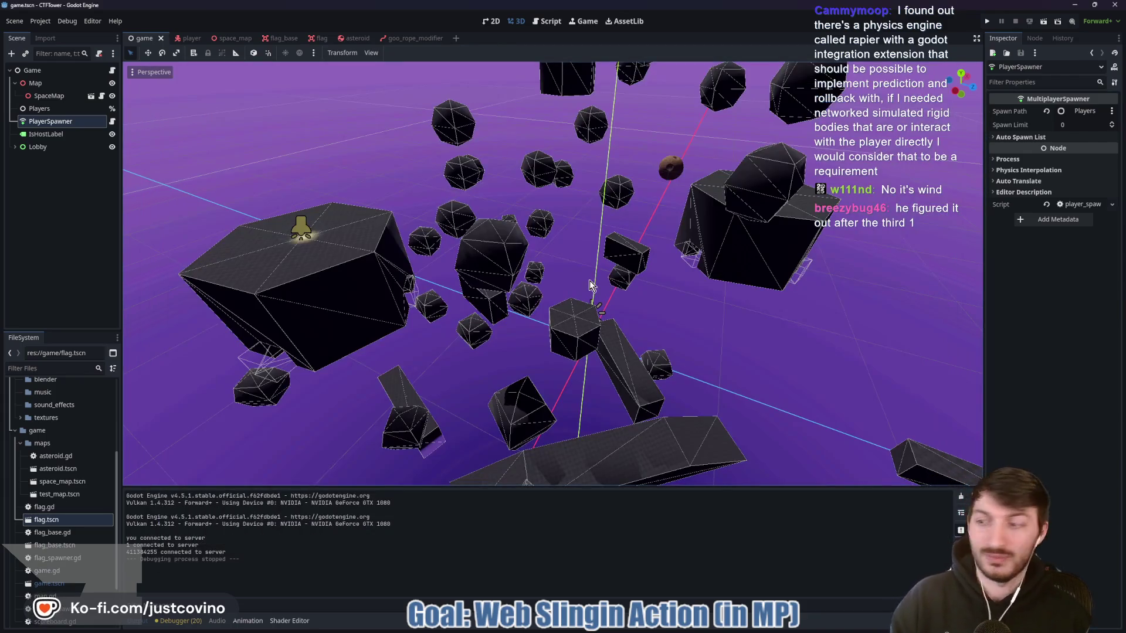
Orbit around the asteroid map, then launch a CTFTower test run of the project
drag(588, 276, 545, 288)
drag(410, 291, 457, 301)
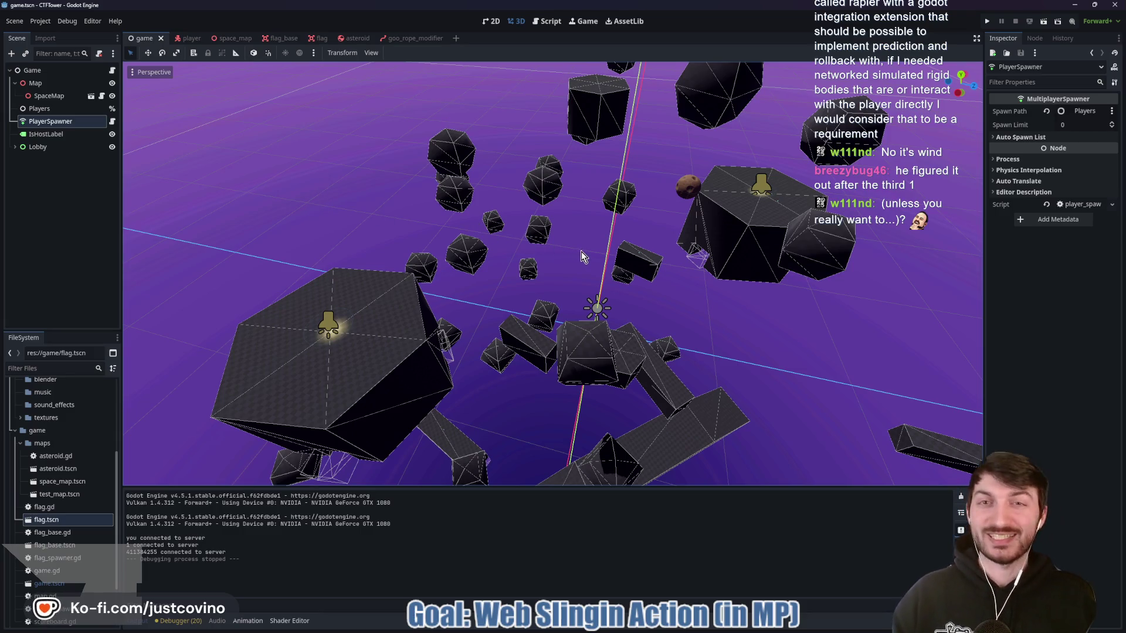
drag(576, 257, 553, 251)
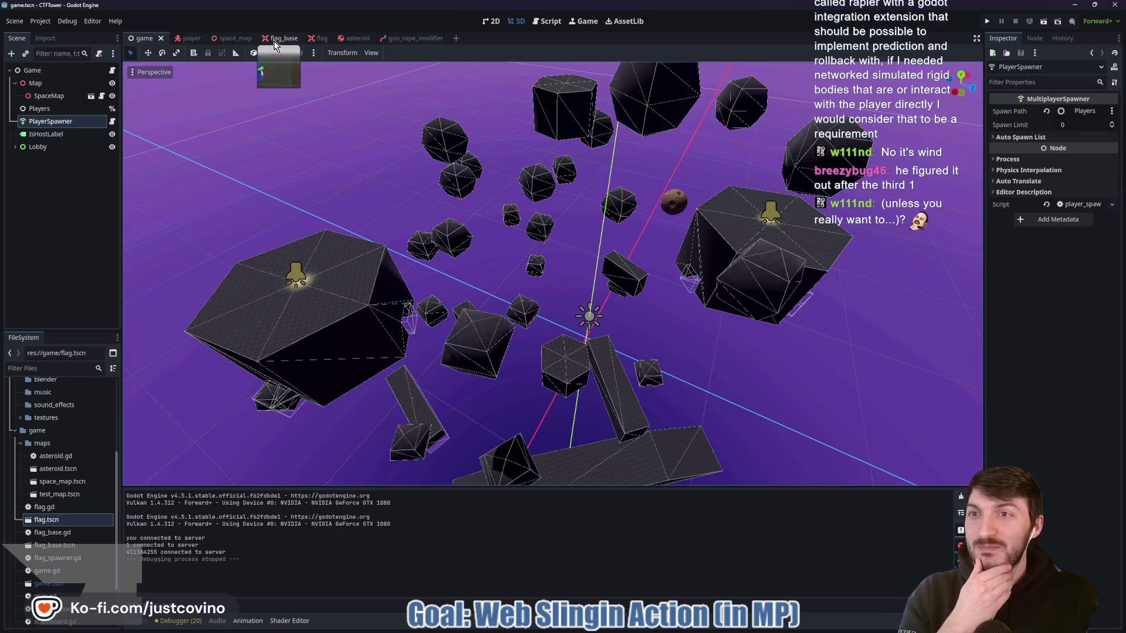
click(987, 21)
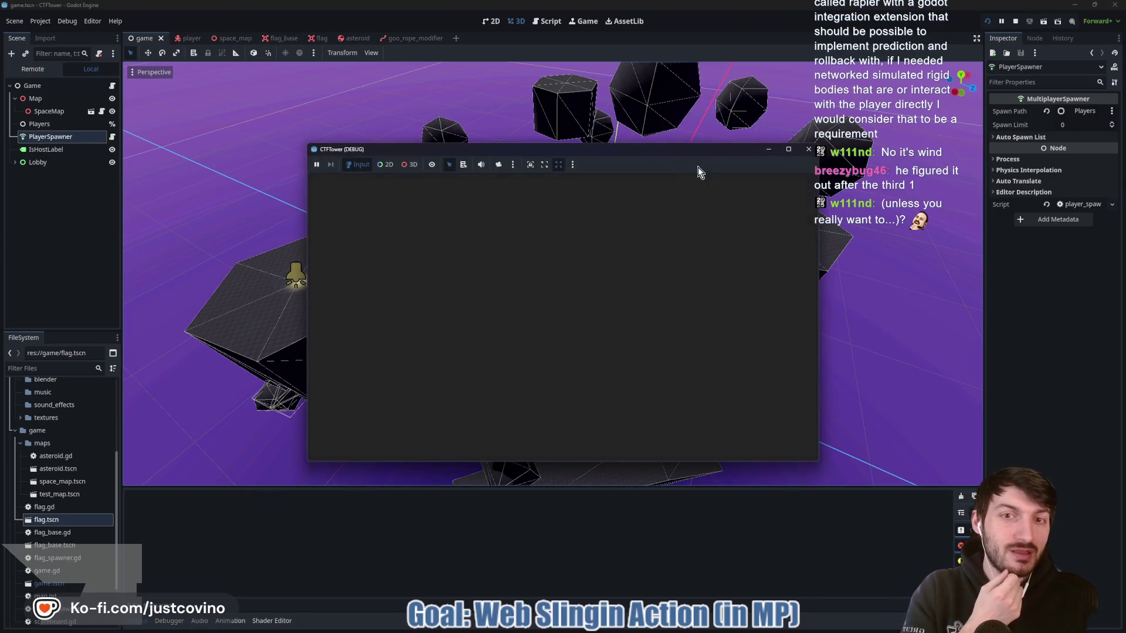
Arrange the game windows, host in the left one, join from the right, and start the match
drag(660, 151, 418, 170)
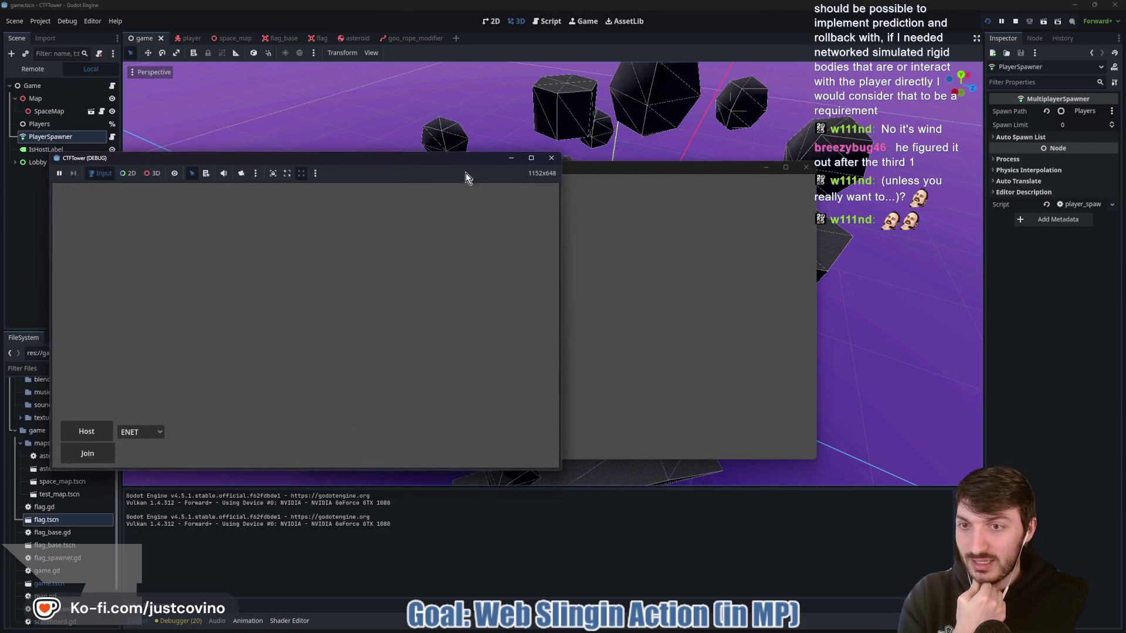
click(86, 432)
click(611, 446)
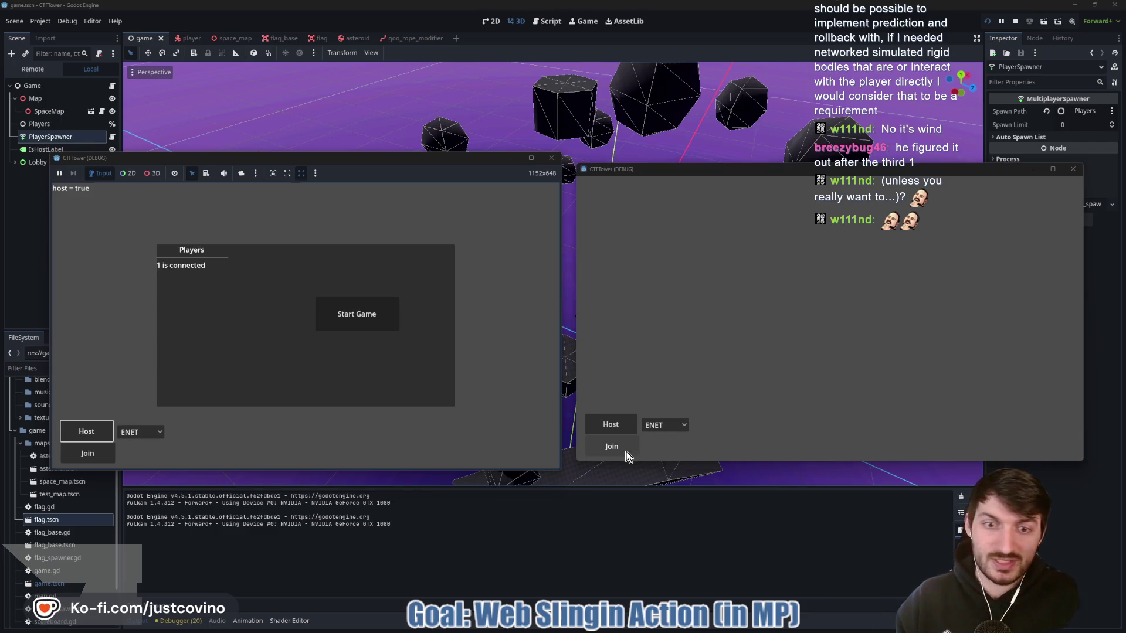
click(383, 310)
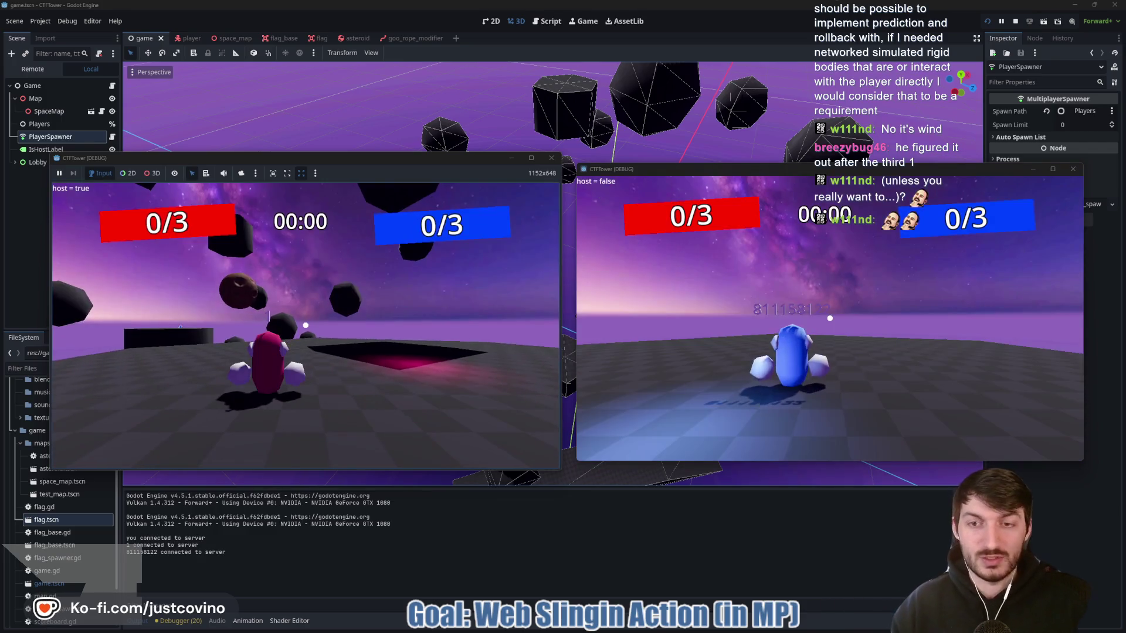
Move the pink player forward, grapple-swing up off the block, then stop the test run
key(super)
key(super)
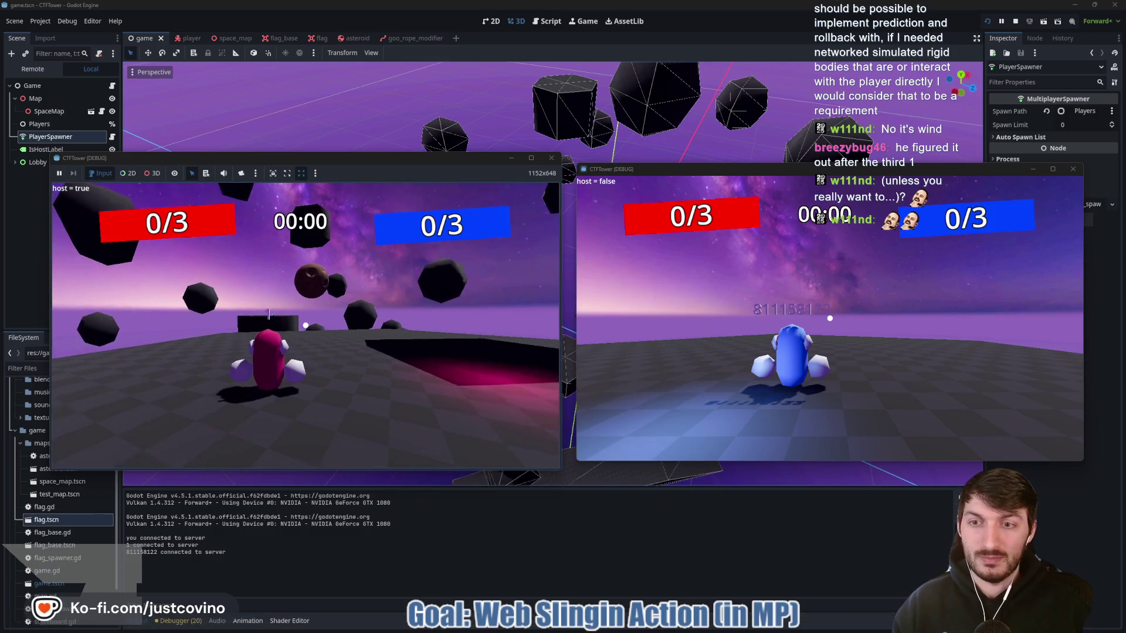
key(w)
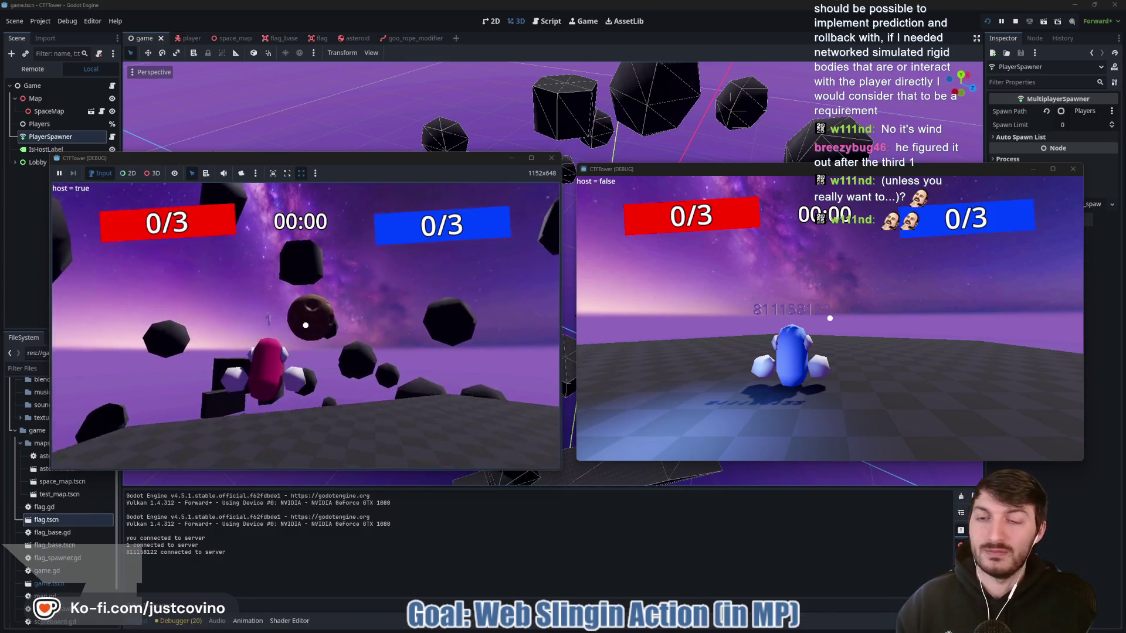
click(305, 325)
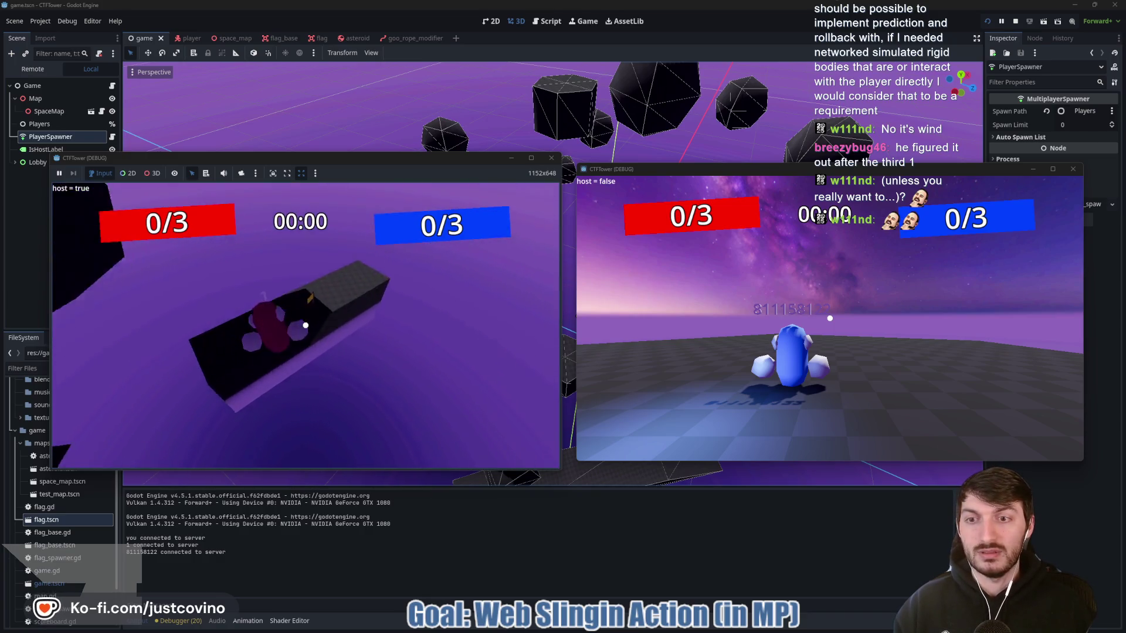
click(305, 324)
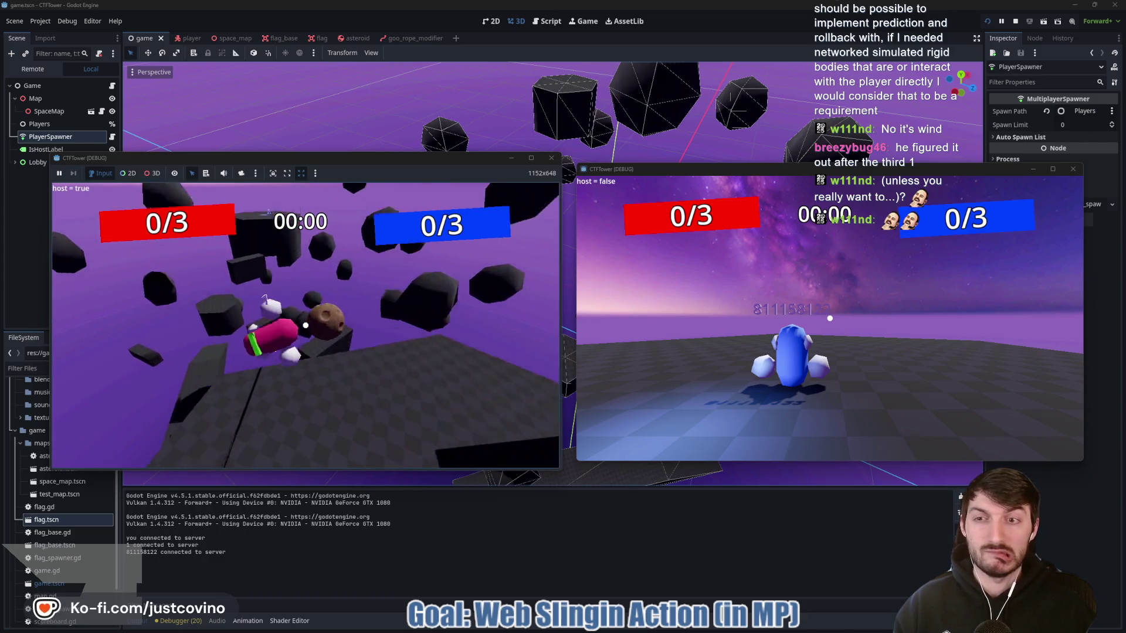
key(F8)
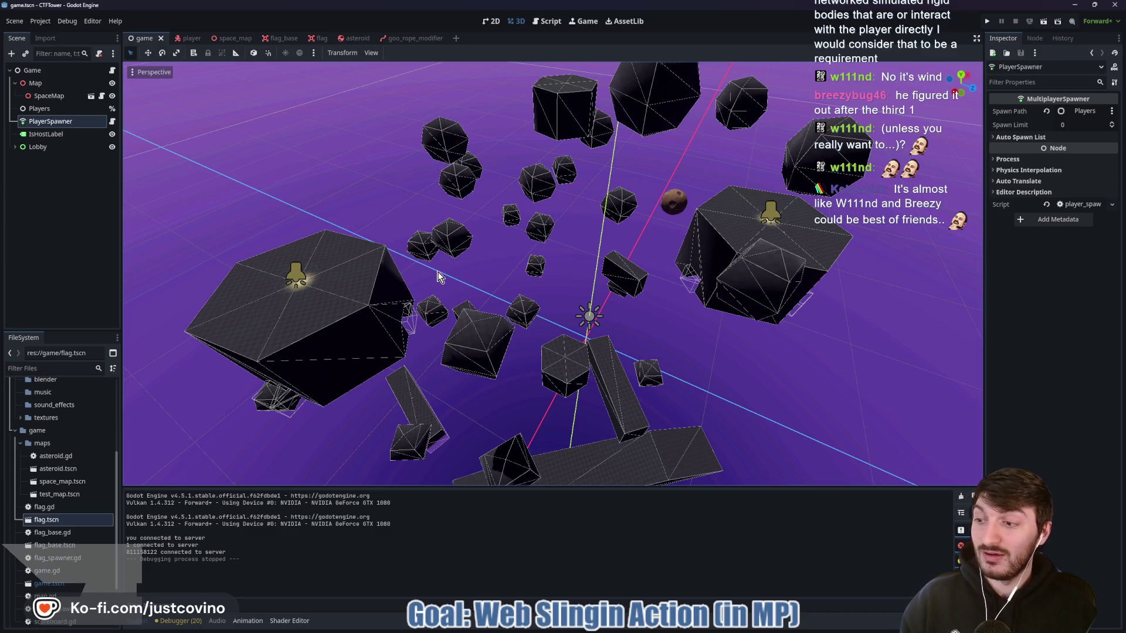
Open the player scene's player.gd script and place the cursor on empty line 205
drag(495, 237, 538, 252)
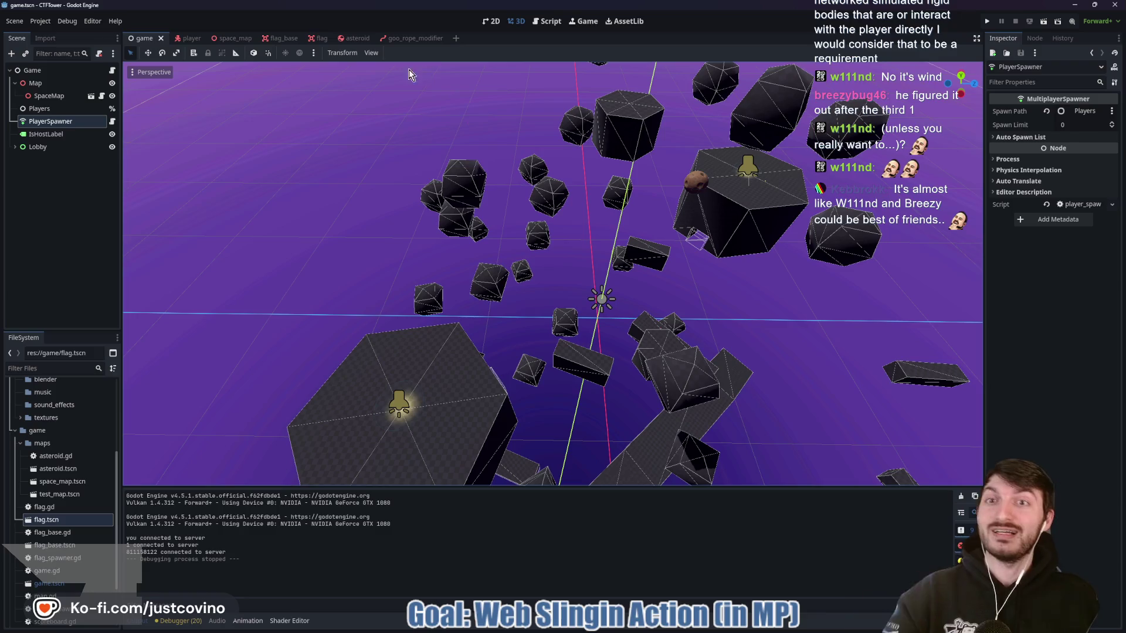
click(180, 39)
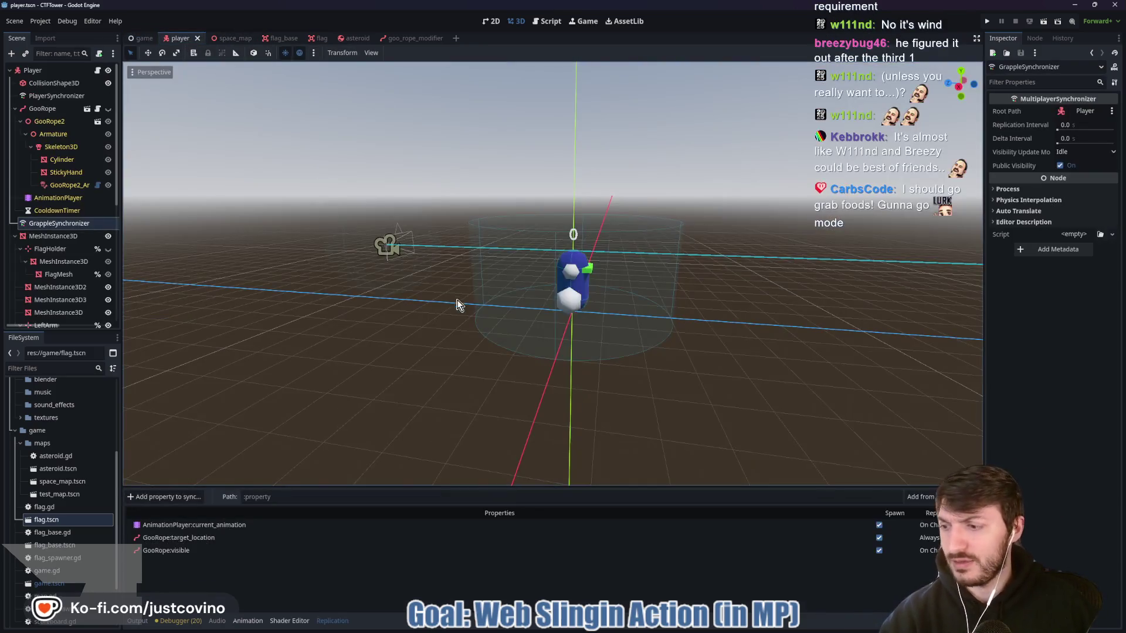
click(97, 71)
click(461, 266)
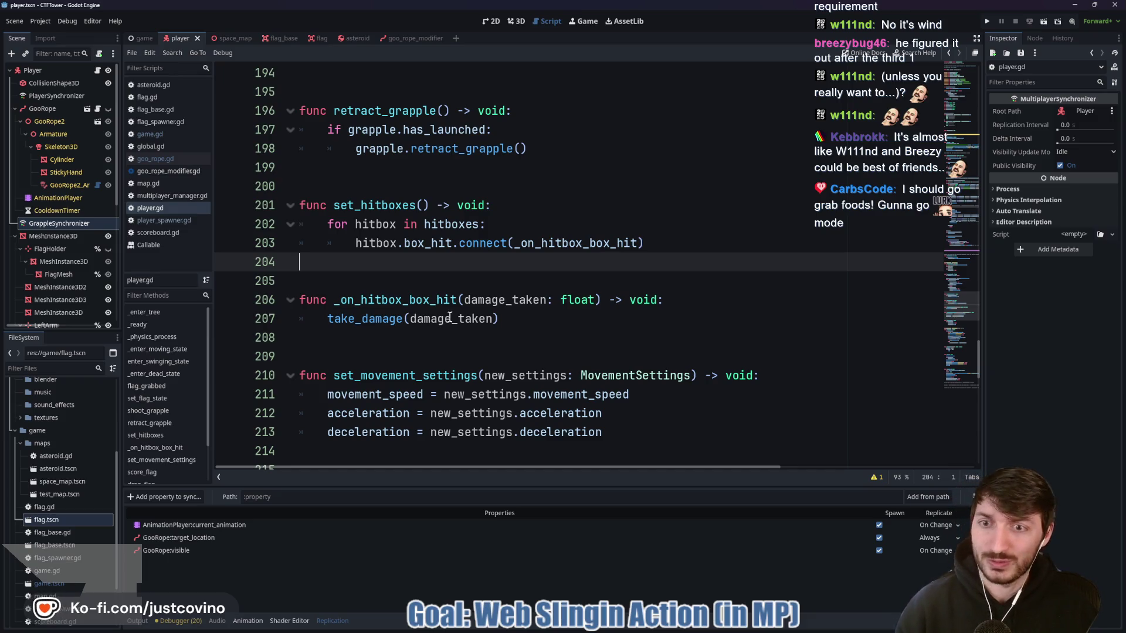
click(406, 279)
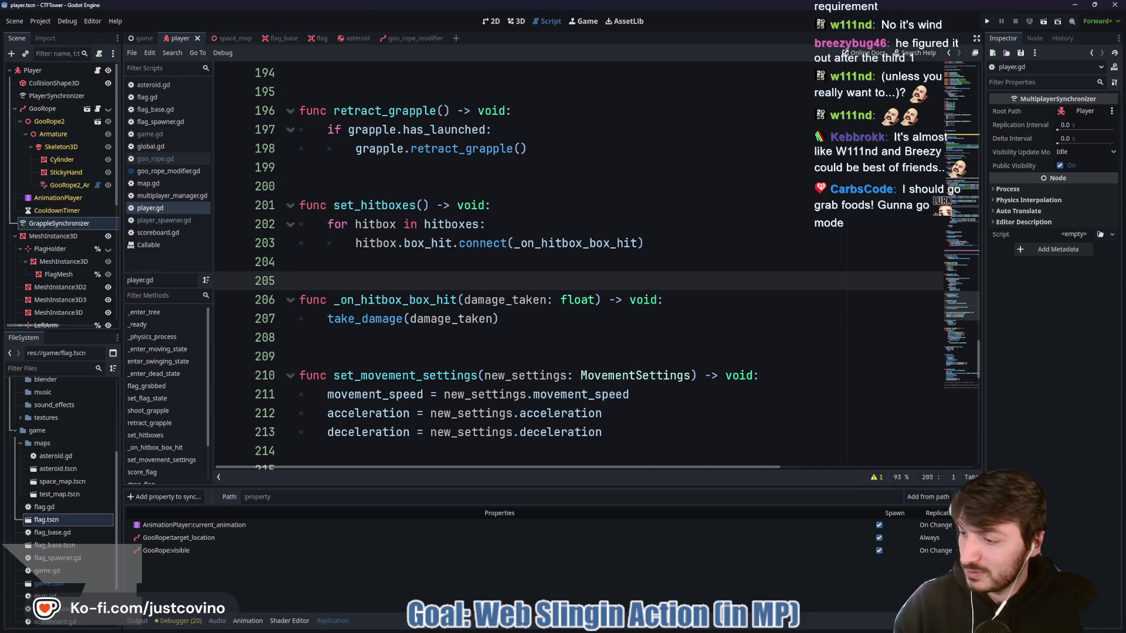